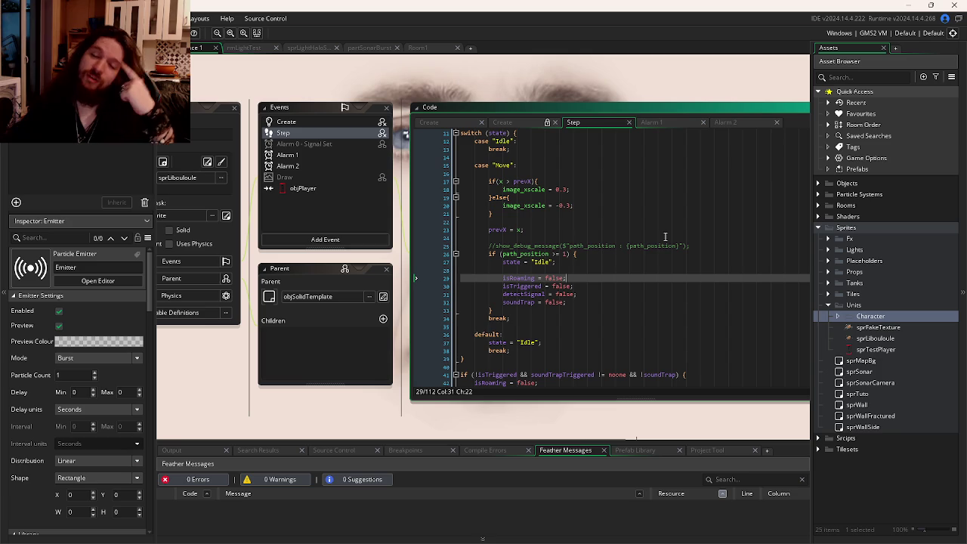
- Create a new sprite inside the Character folder
right_click(873, 317)
key(Escape)
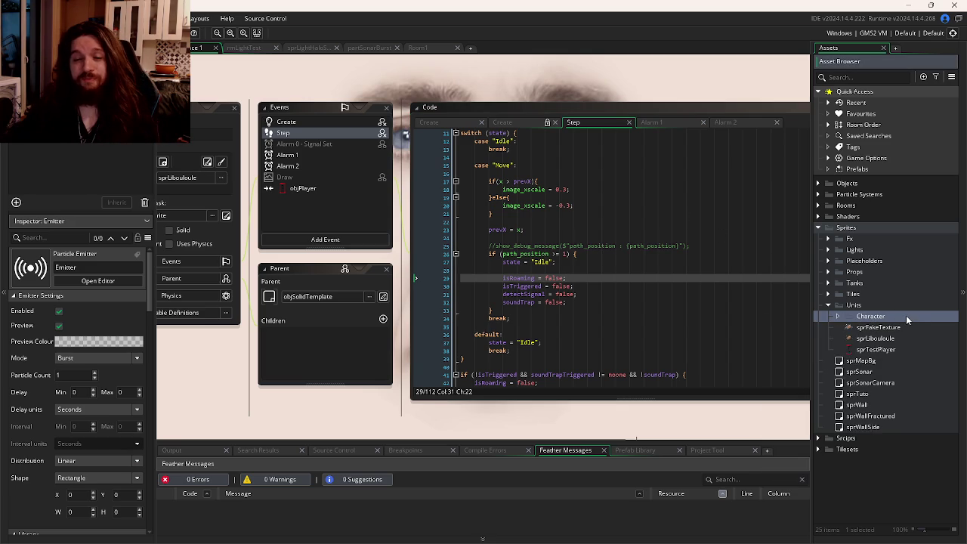
right_click(893, 317)
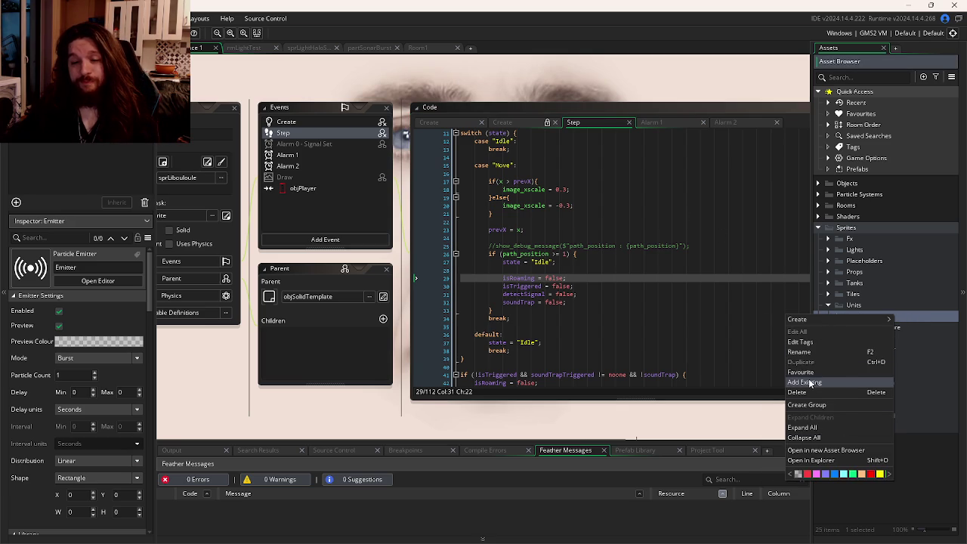
mouse_move(800, 319)
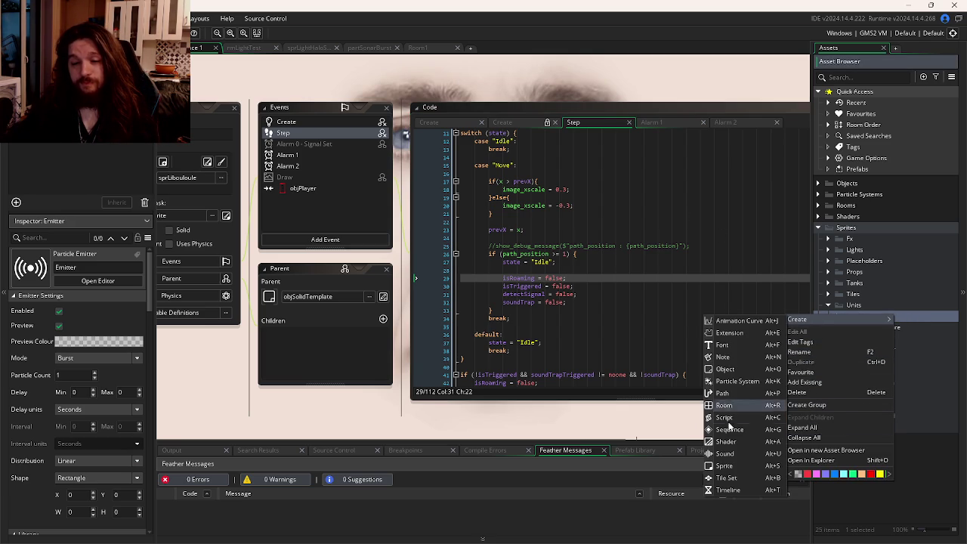
click(738, 465)
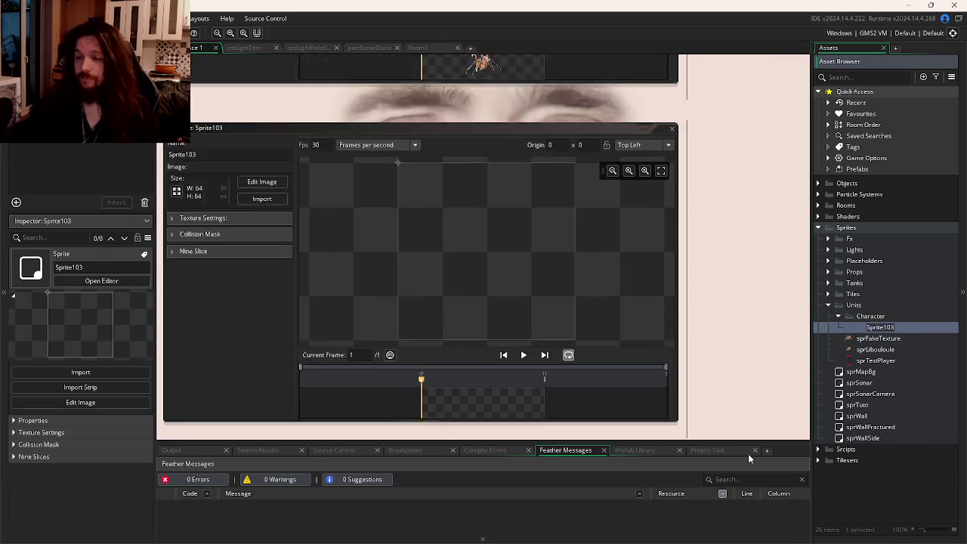
- Name the new sprite sprPlayerSide and begin importing its art
text(sprPlayer)
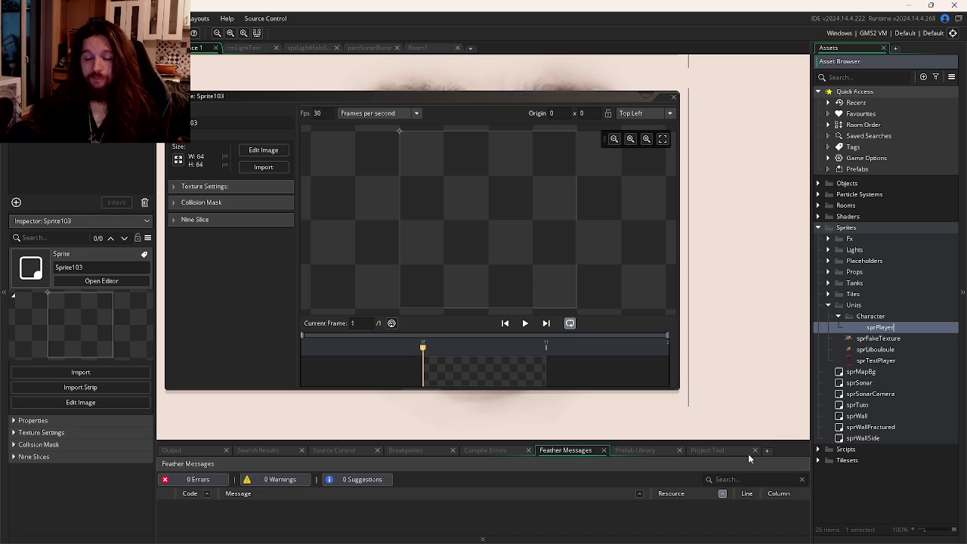
text(Side)
key(Return)
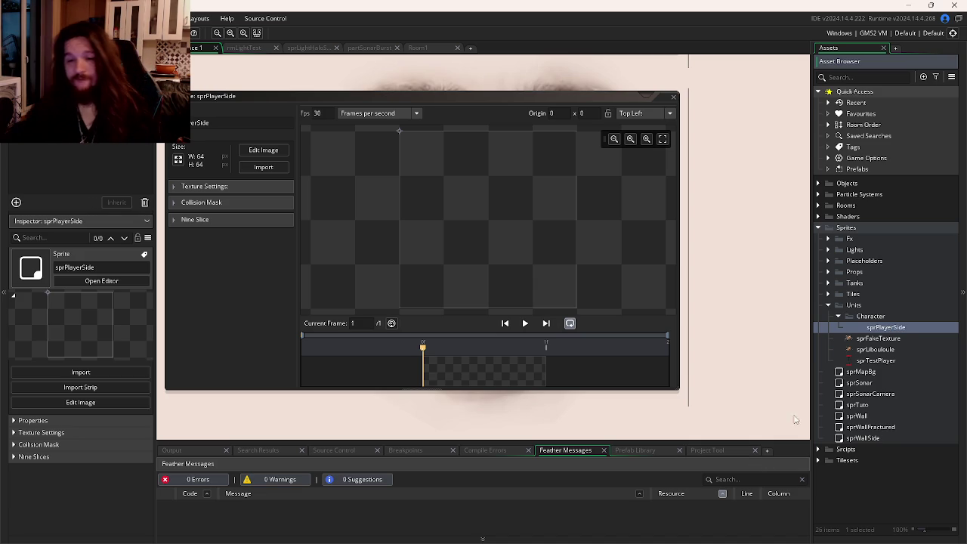
click(263, 167)
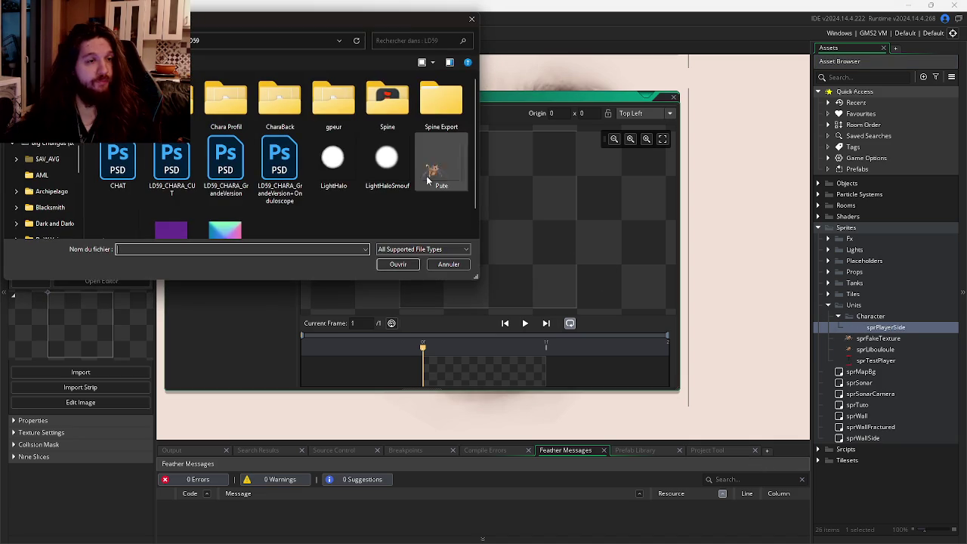
- Load the side-view export from the Spine Export folder into sprPlayerSide
double_click(387, 100)
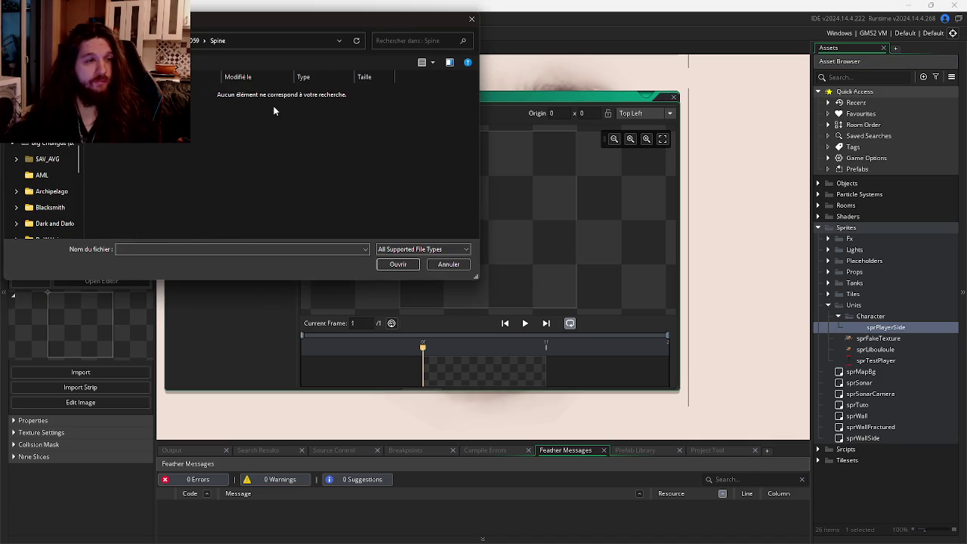
double_click(442, 99)
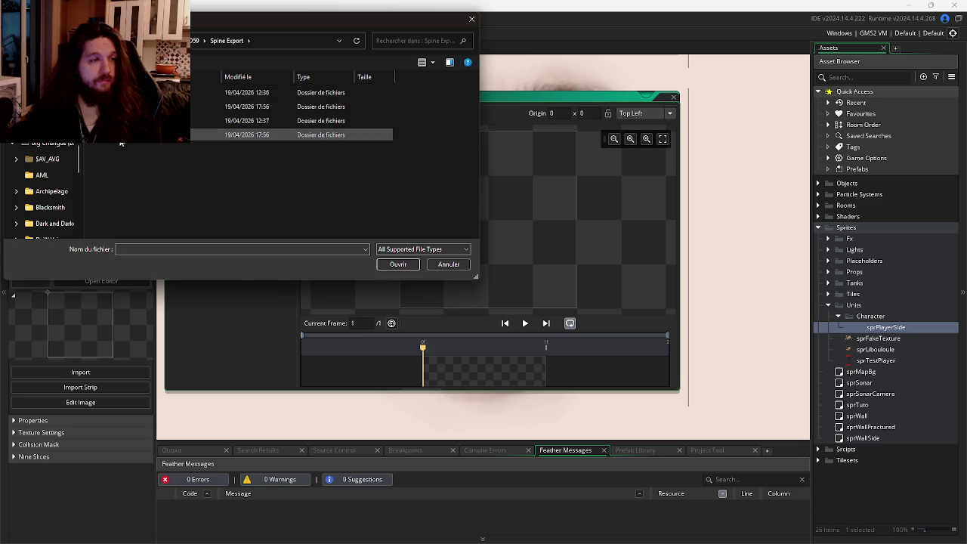
double_click(246, 134)
double_click(247, 92)
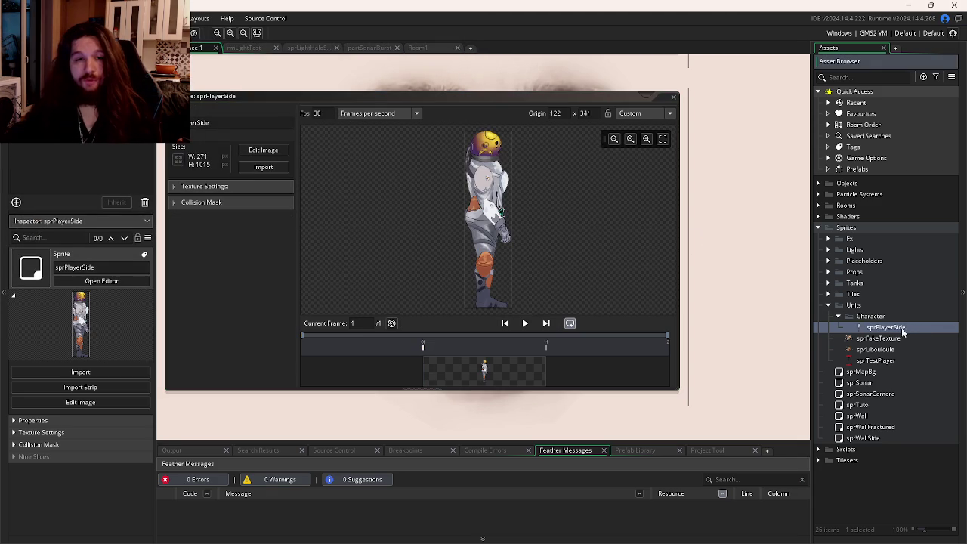
- Rename the duplicated sprite from sprPlayerSide_1 to sprPlayerFront
key(End)
key(BackSpace)
key(BackSpace)
key(BackSpace)
text(Front)
key(Return)
- Duplicate sprPlayerFront, name the copy sprPlayerBack, and open sprPlayerFront
key(ctrl+d)
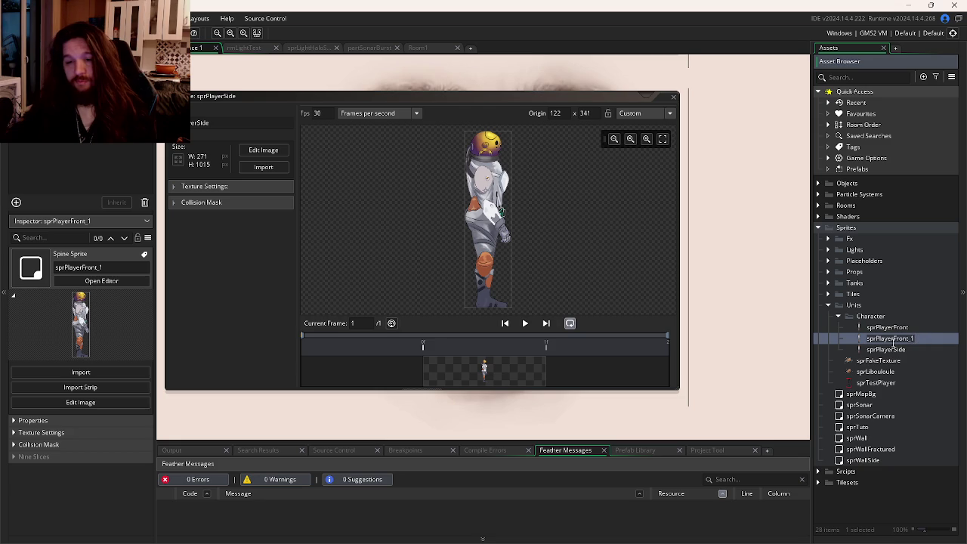
click(893, 339)
key(BackSpace)
key(BackSpace)
key(BackSpace)
text(Back)
key(Return)
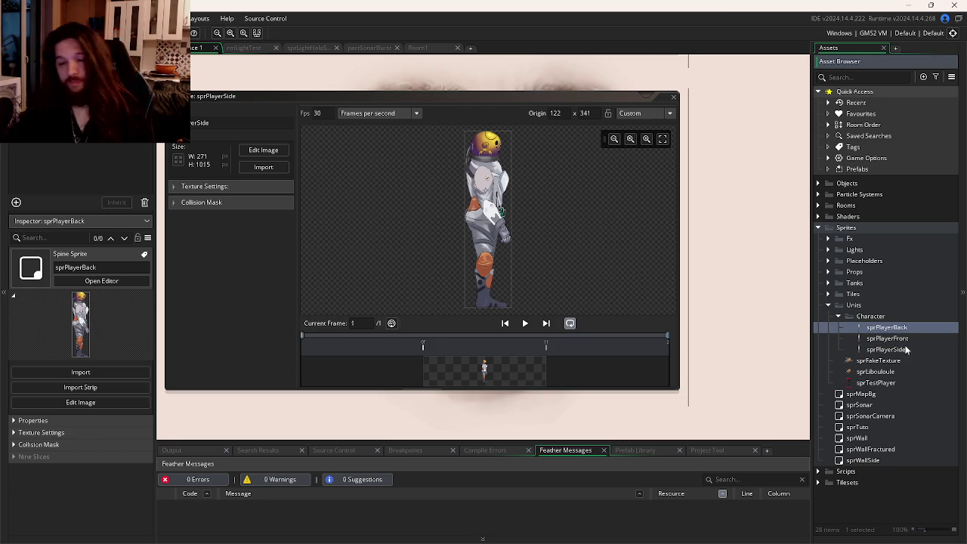
double_click(887, 338)
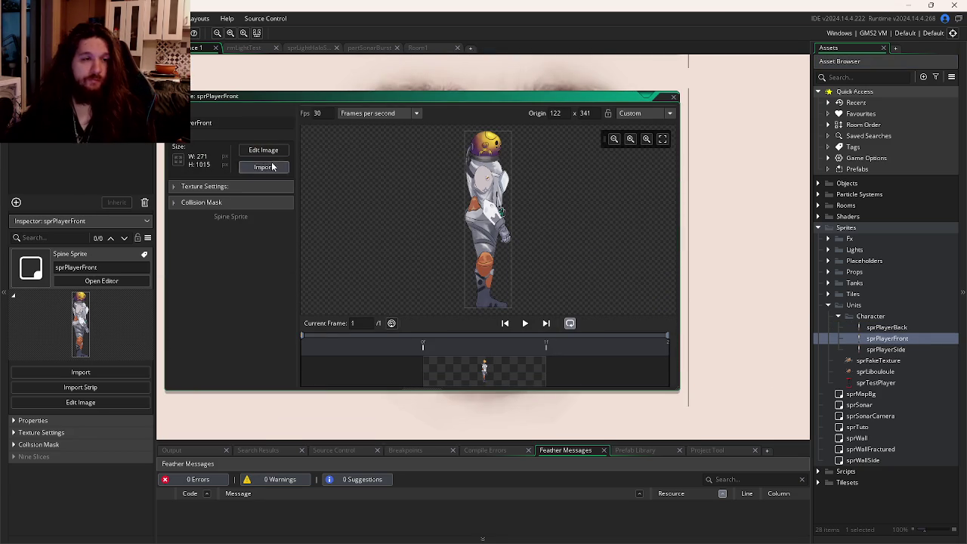
- Import the front-view Spine export into sprPlayerFront
click(264, 167)
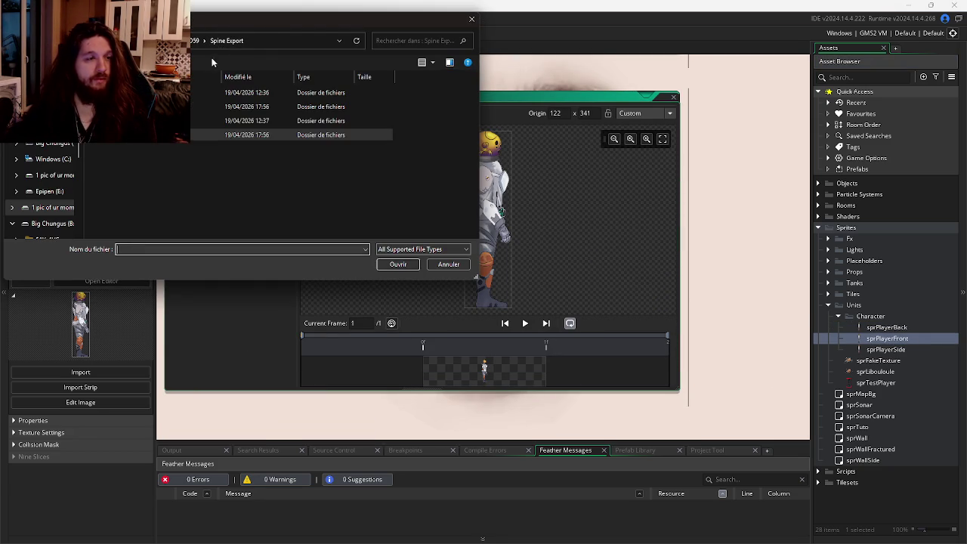
double_click(113, 120)
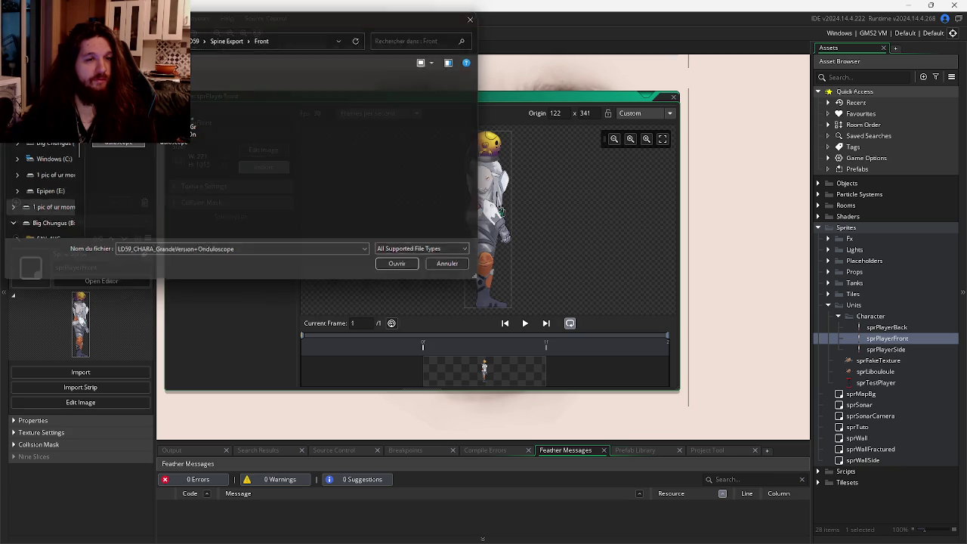
double_click(113, 92)
- Import the back-view Spine export into sprPlayerBack
double_click(882, 327)
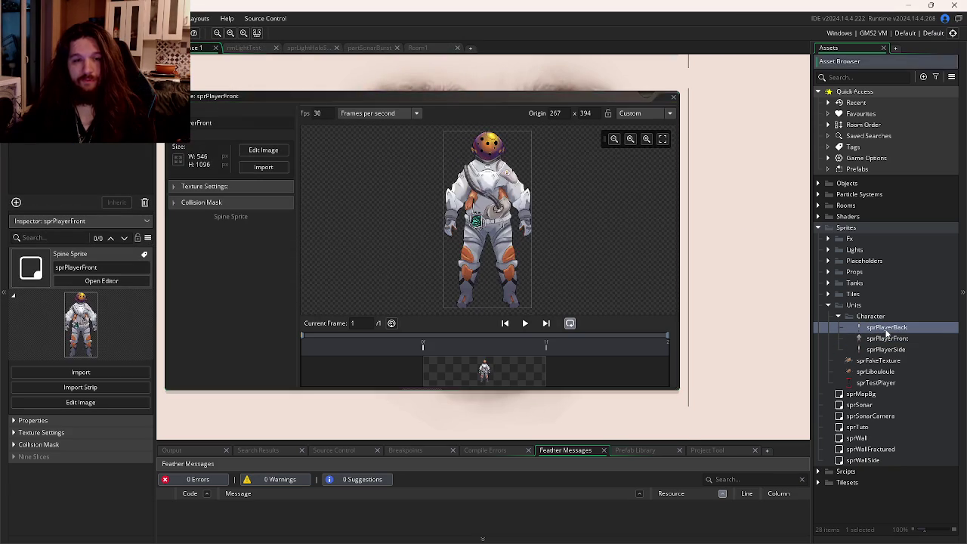
click(260, 167)
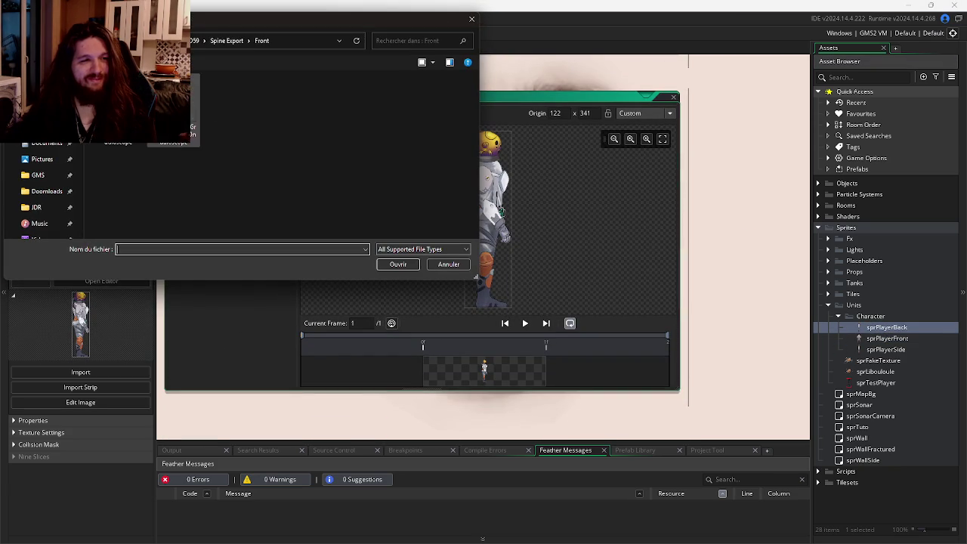
double_click(198, 92)
double_click(198, 92)
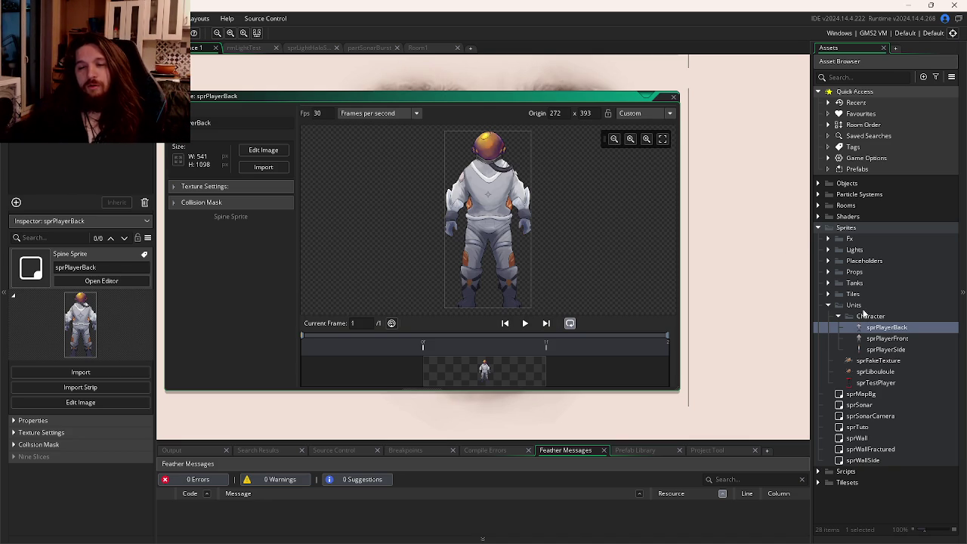
double_click(872, 341)
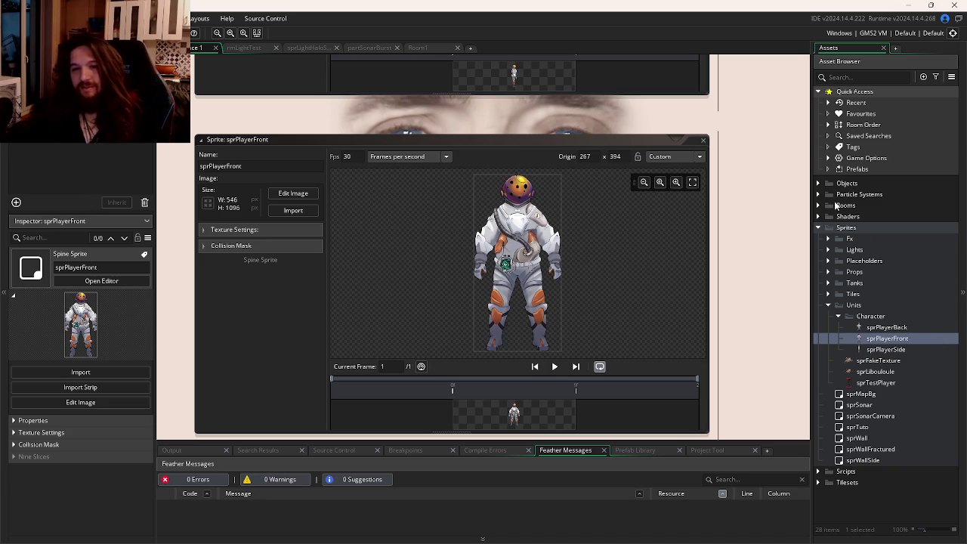
- Expand the Objects folder in the Asset Browser
click(818, 183)
click(817, 183)
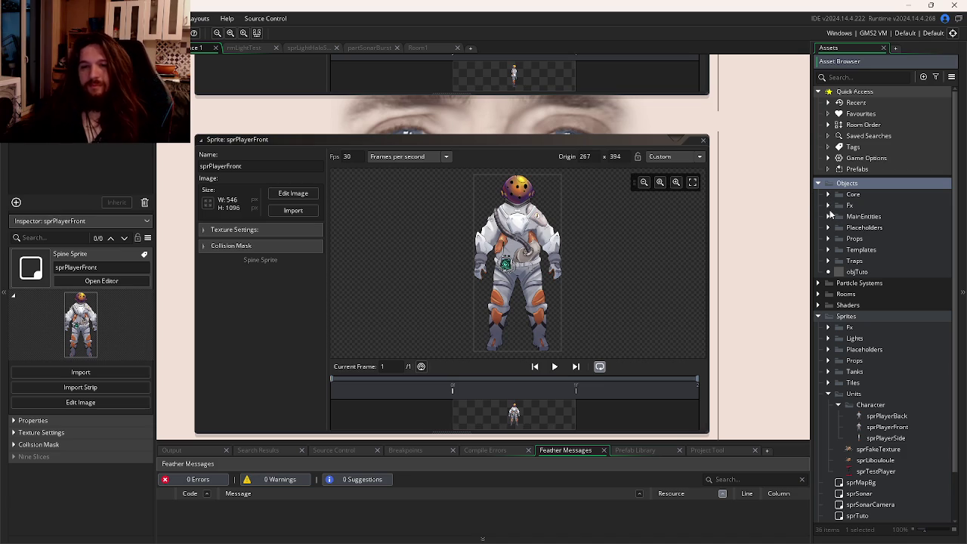
- Open objPlayer from the MainEntities folder and bring up its Step event code
click(828, 217)
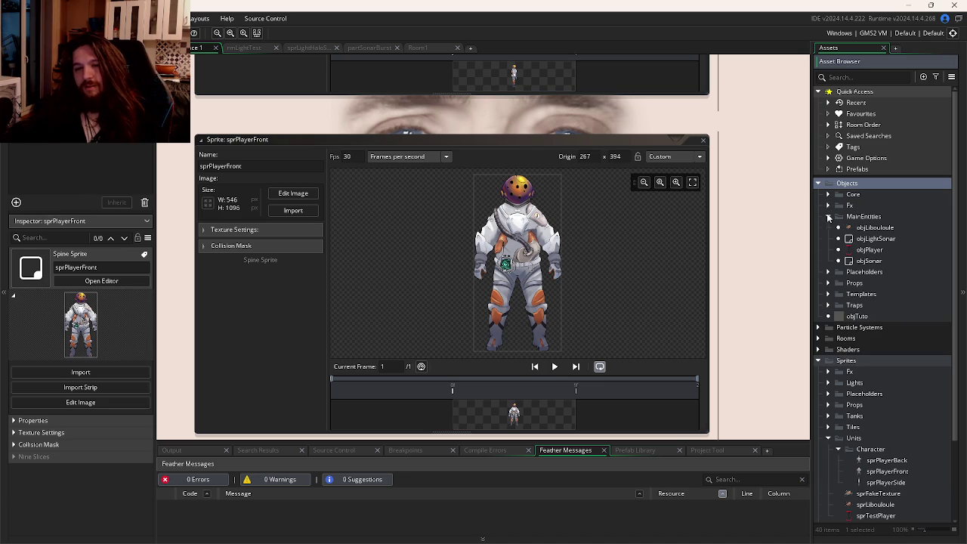
double_click(869, 250)
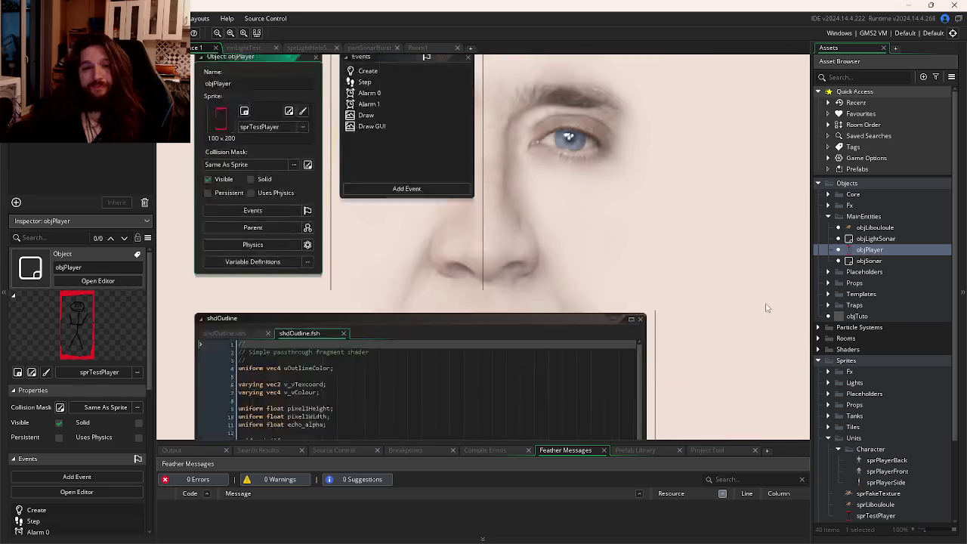
double_click(364, 160)
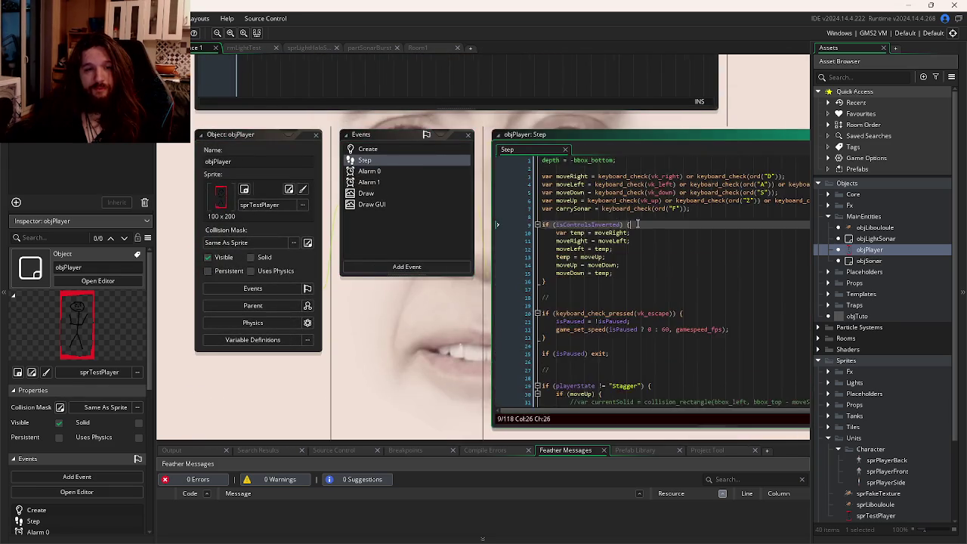
scroll(549, 234, down, 3)
scroll(549, 234, down, 3)
- Place the caret just after the moveRight/moveLeft movement block on line 57
click(625, 213)
scroll(547, 204, down, 2)
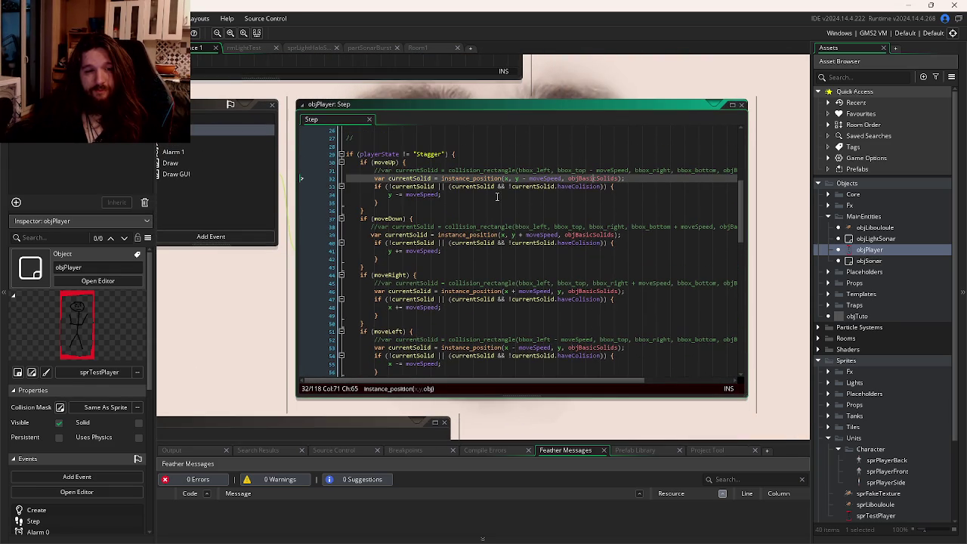
click(495, 198)
scroll(506, 202, down, 2)
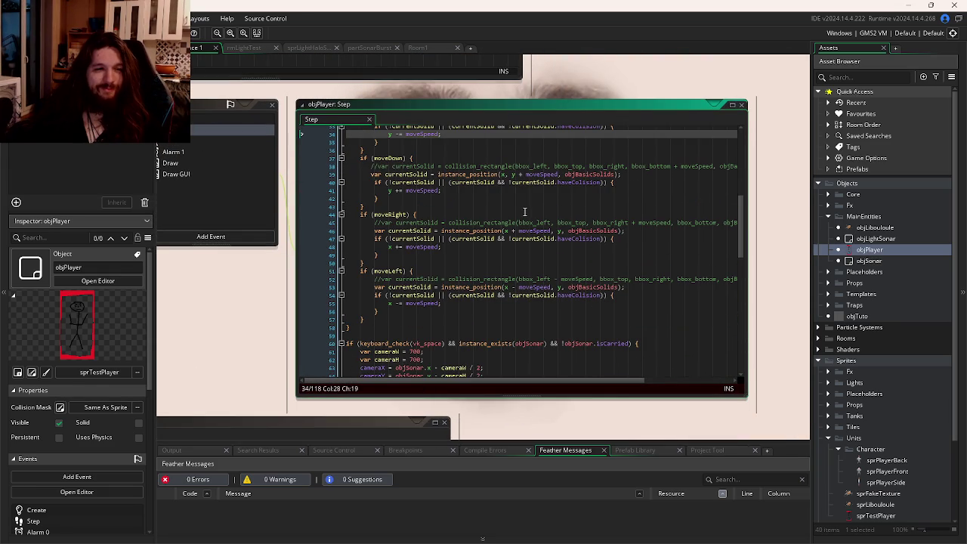
click(497, 248)
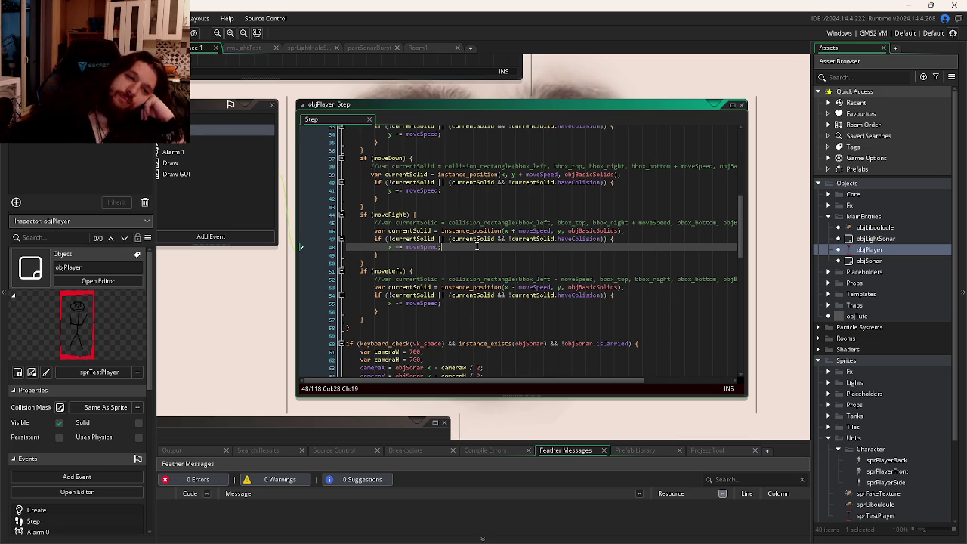
scroll(475, 246, up, 3)
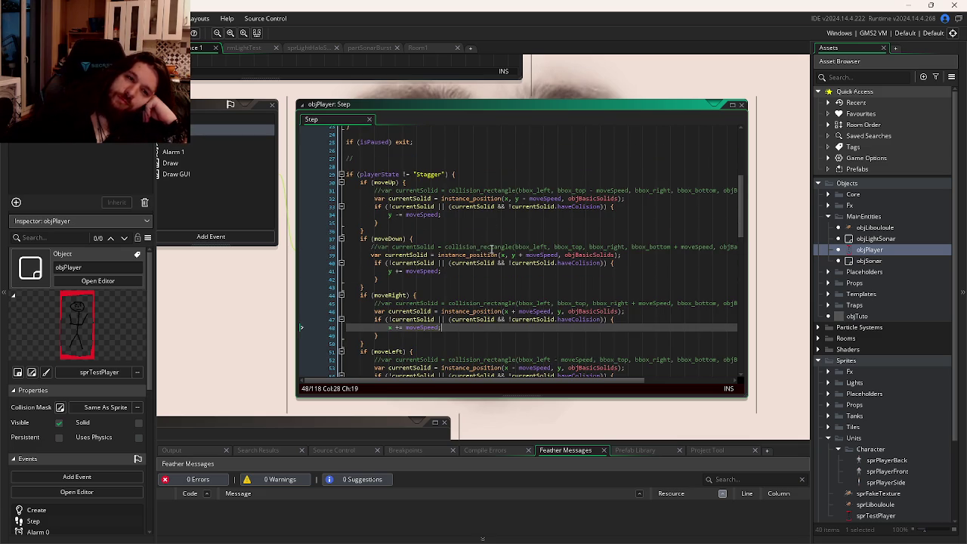
mouse_move(490, 251)
scroll(490, 252, down, 2)
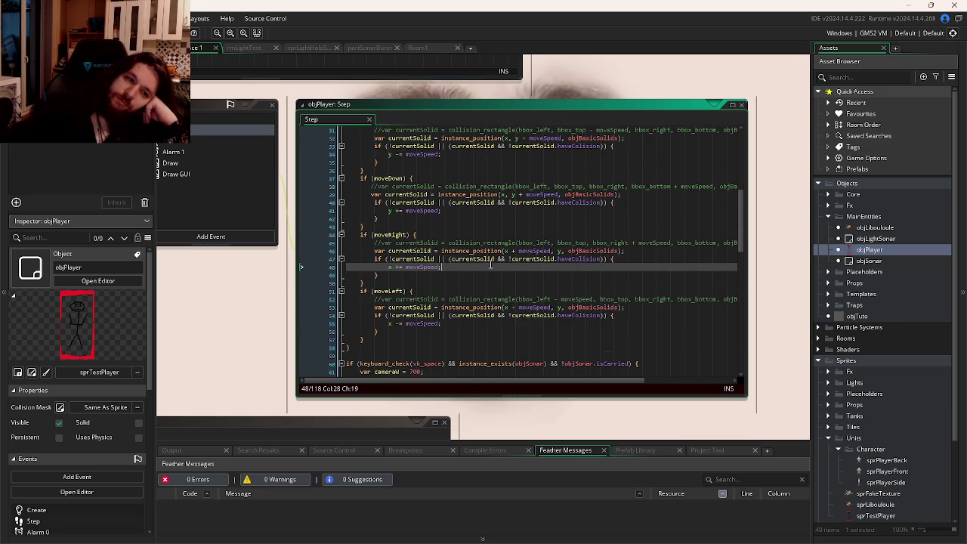
scroll(466, 309, up, 4)
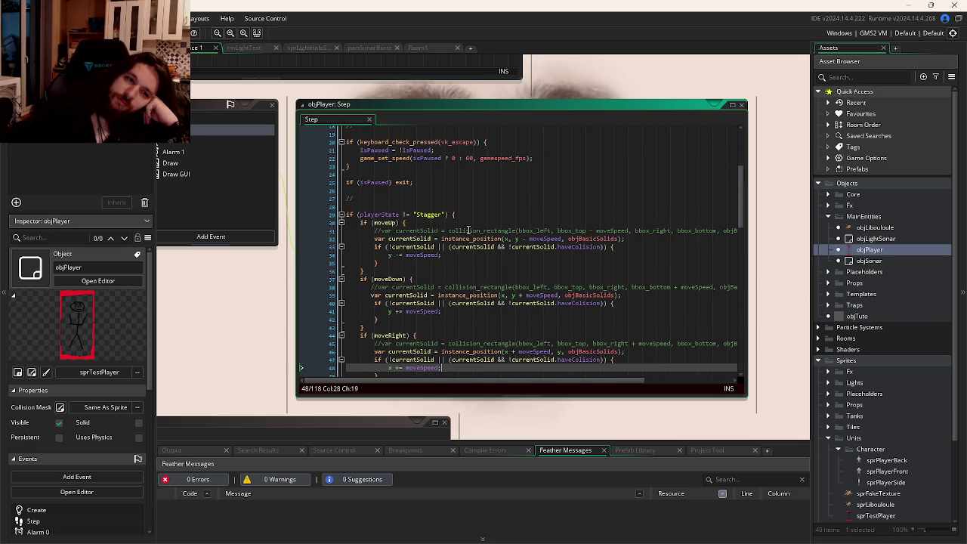
click(464, 217)
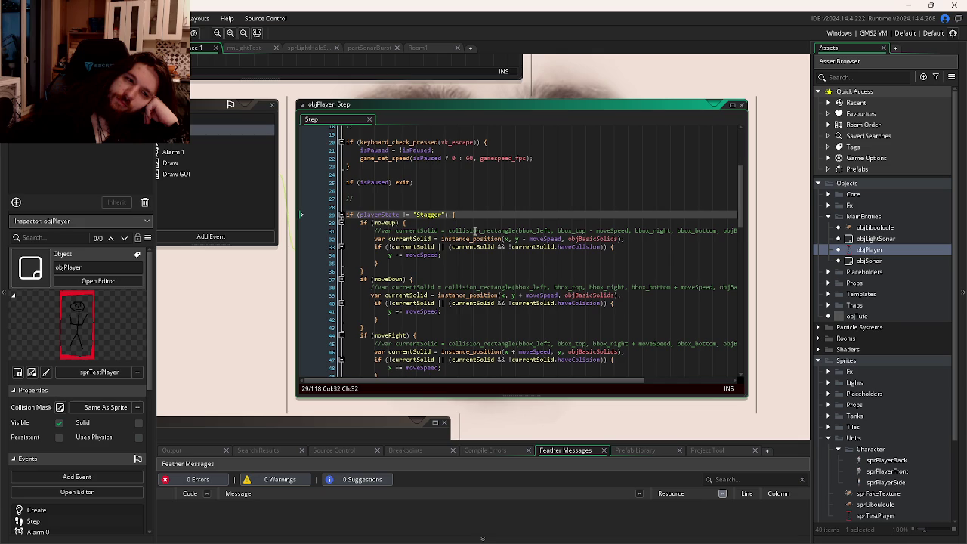
scroll(475, 234, down, 6)
scroll(470, 277, up, 3)
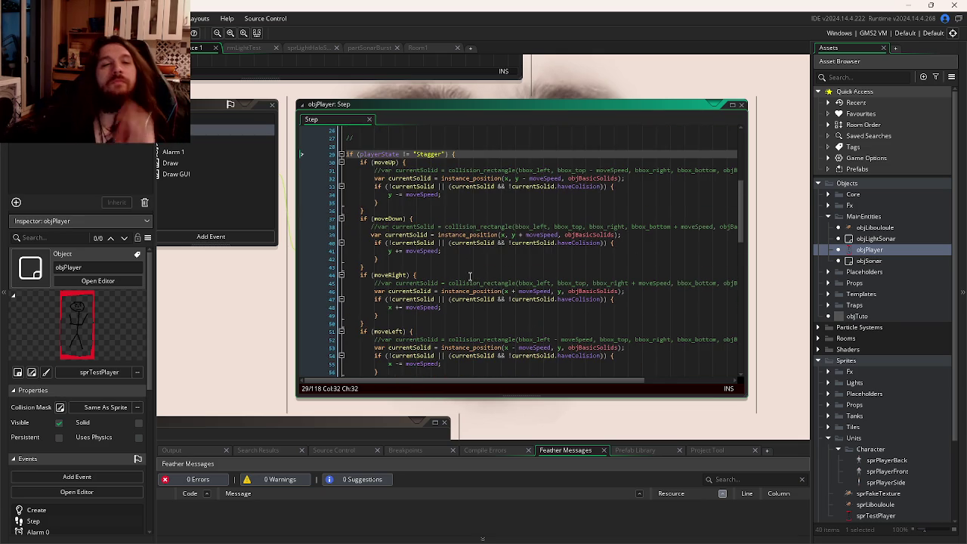
scroll(419, 291, down, 8)
scroll(405, 198, up, 3)
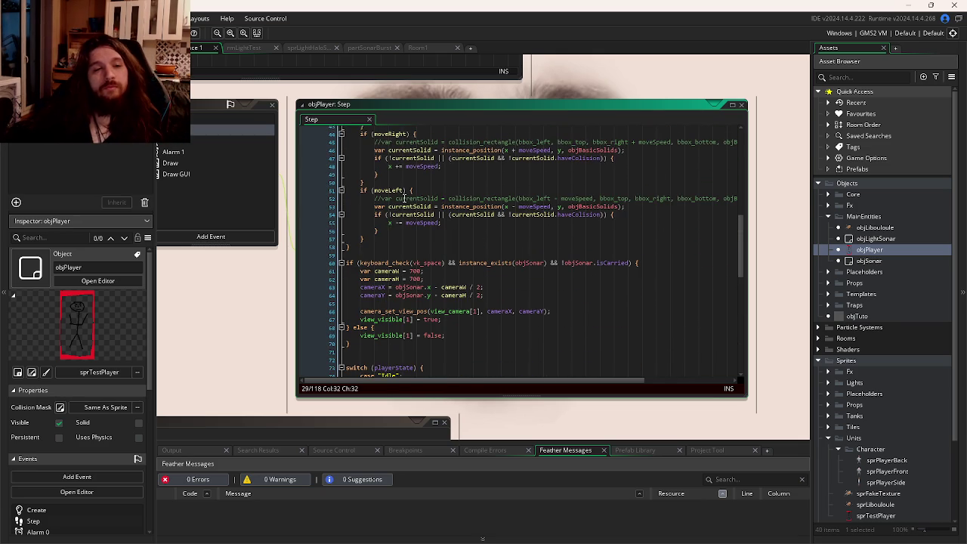
click(395, 241)
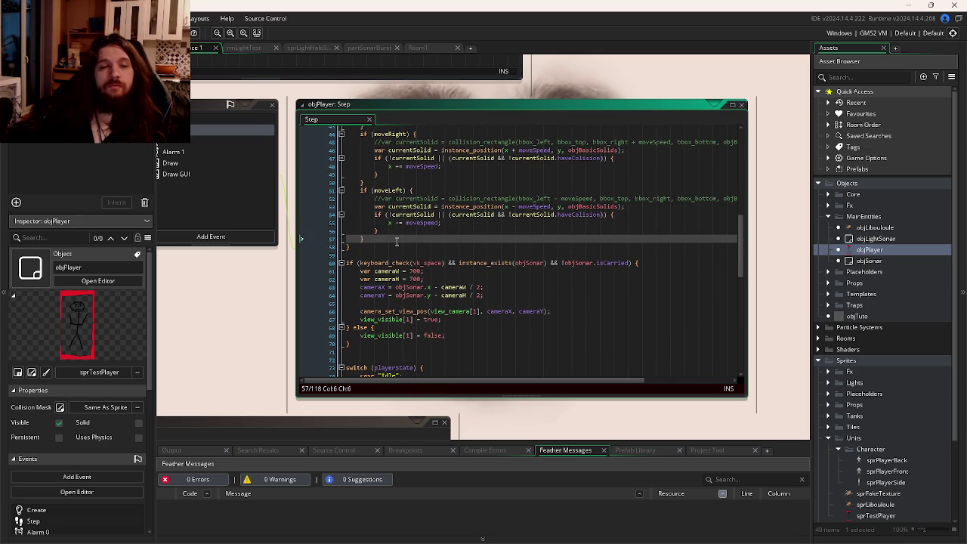
- Add an if (x != 0) block followed by an empty else block below the movement code
key(Return)
key(Return)
text(if)
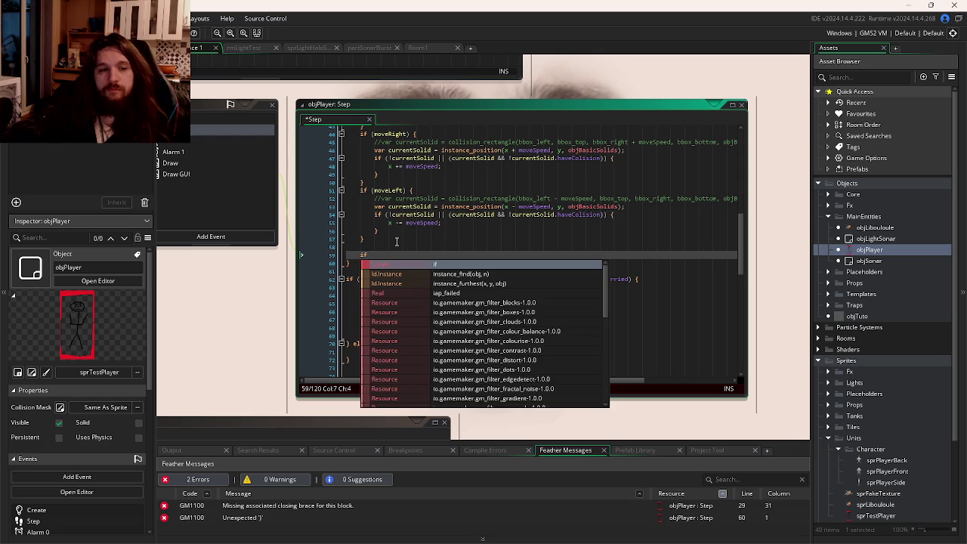
text((x)
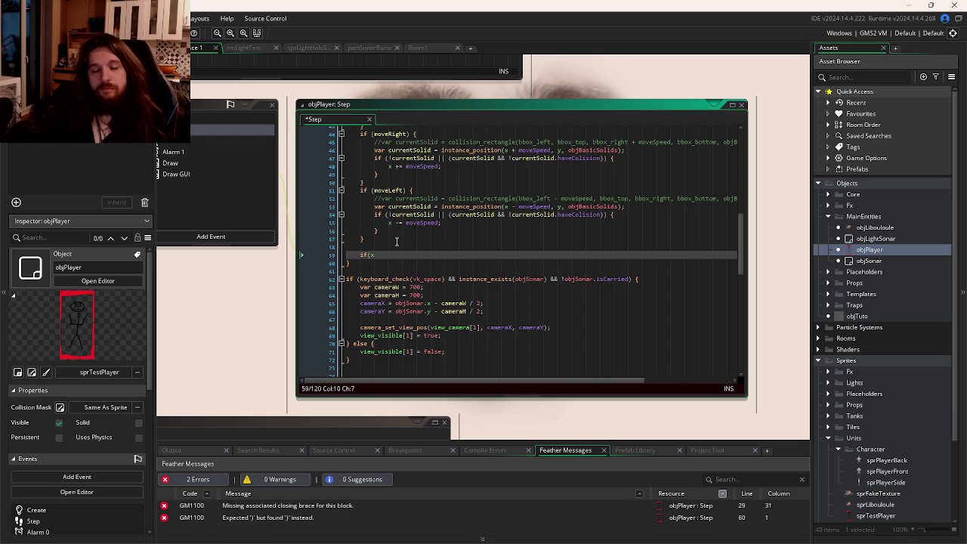
text( != 0)
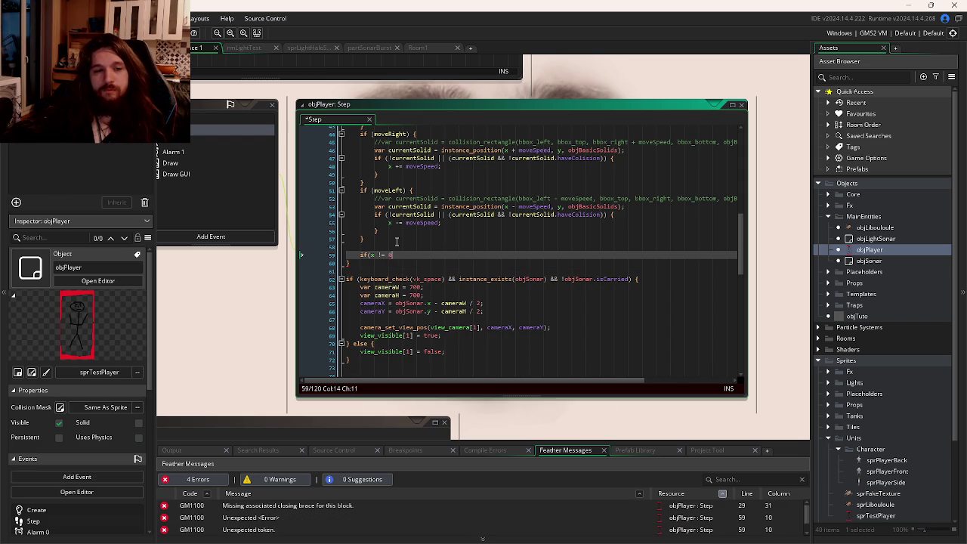
text( &&)
key(BackSpace)
key(BackSpace)
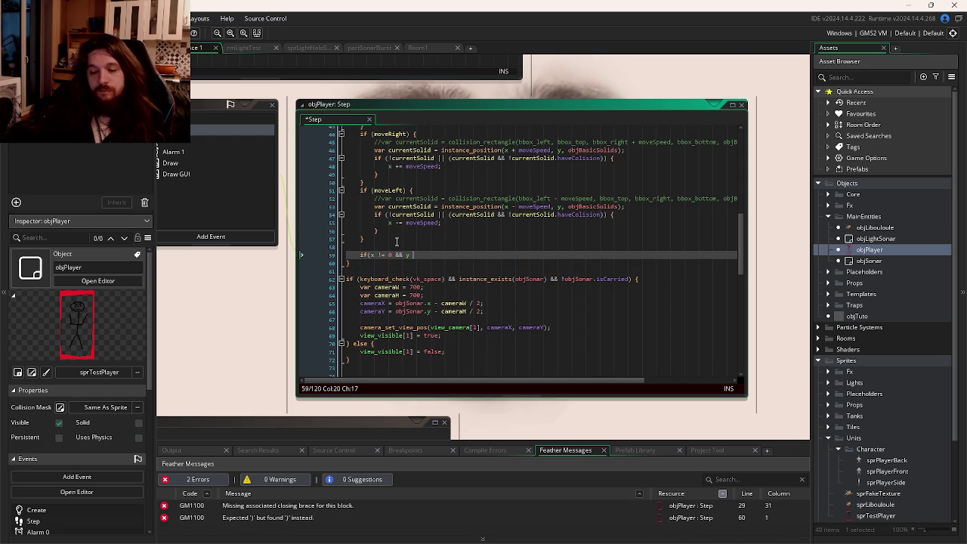
text(0){)
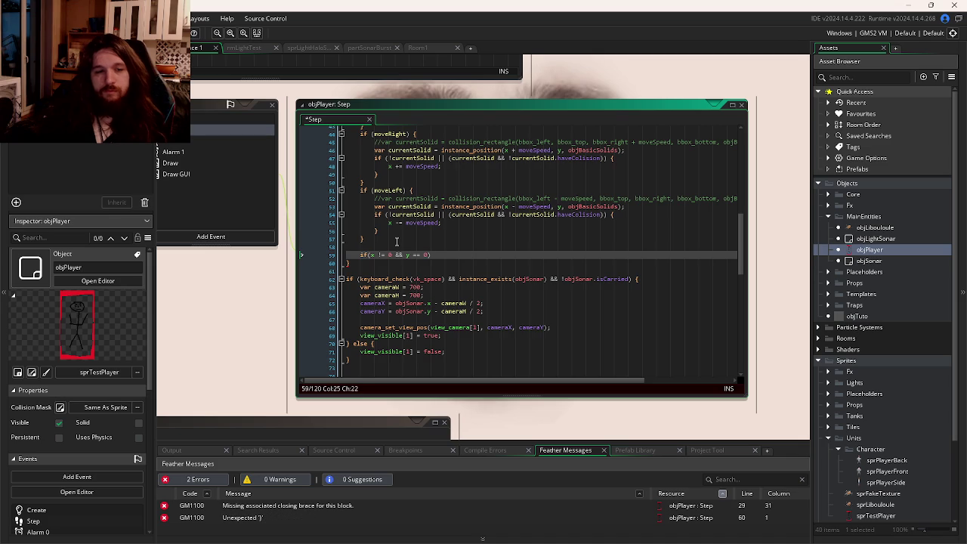
key(Return)
text(})
key(Up)
key(End)
key(Return)
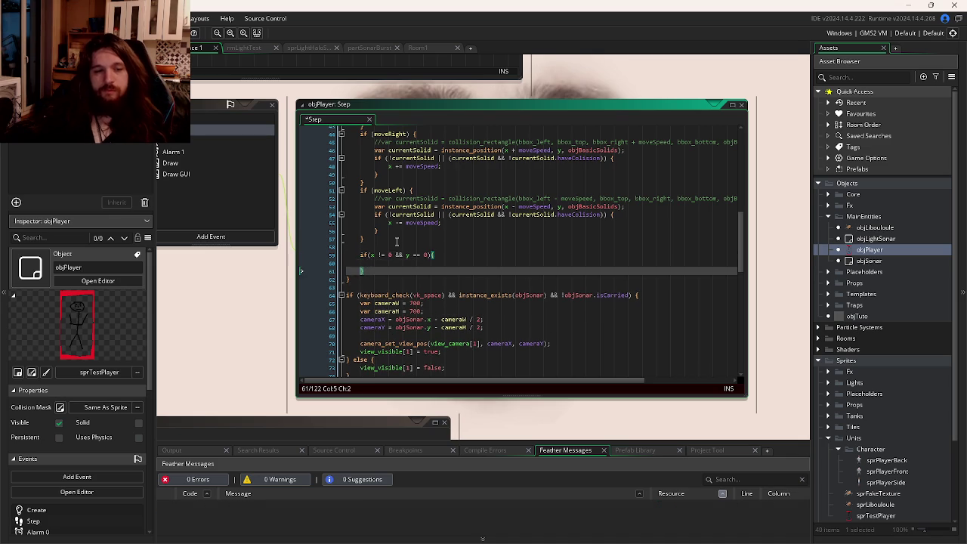
key(Down)
text(else{)
key(Return)
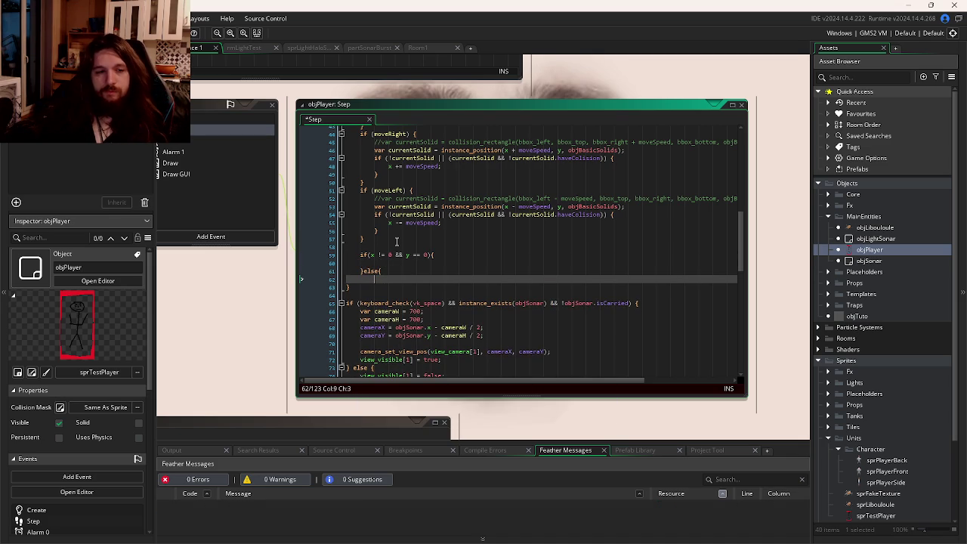
text(})
key(Up)
key(End)
key(Return)
key(Down)
- Turn the else into else if (x == 0 && y != 0)
key(Up)
key(Up)
key(Right)
key(Right)
key(Right)
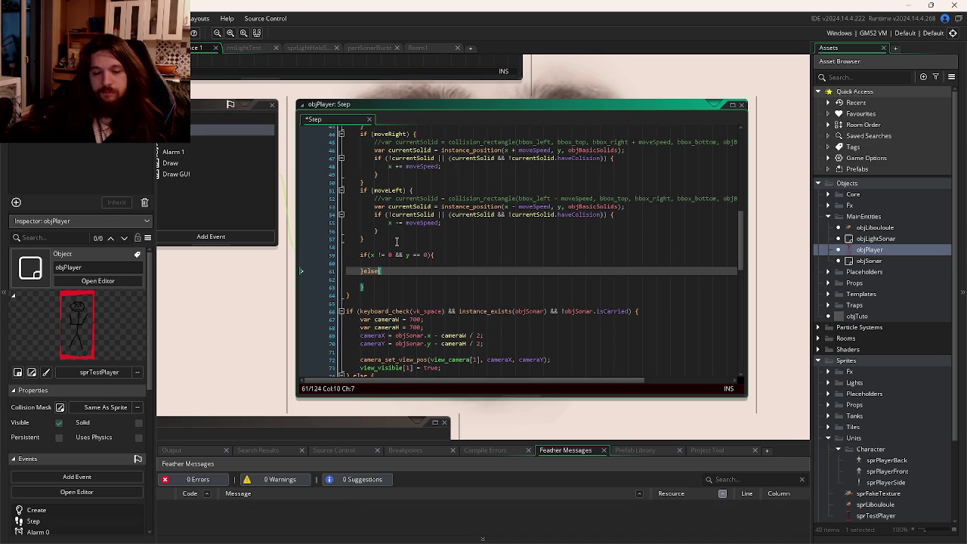
text(()
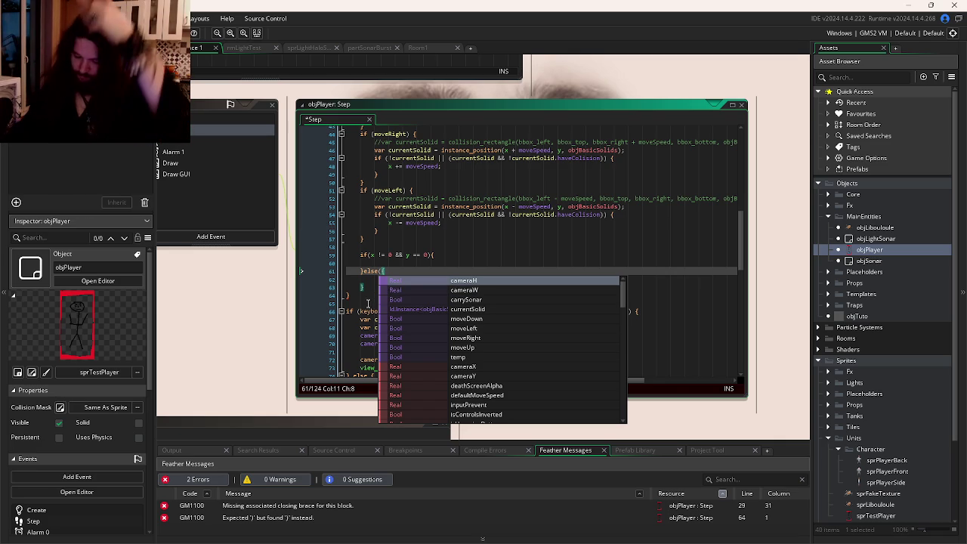
mouse_move(363, 310)
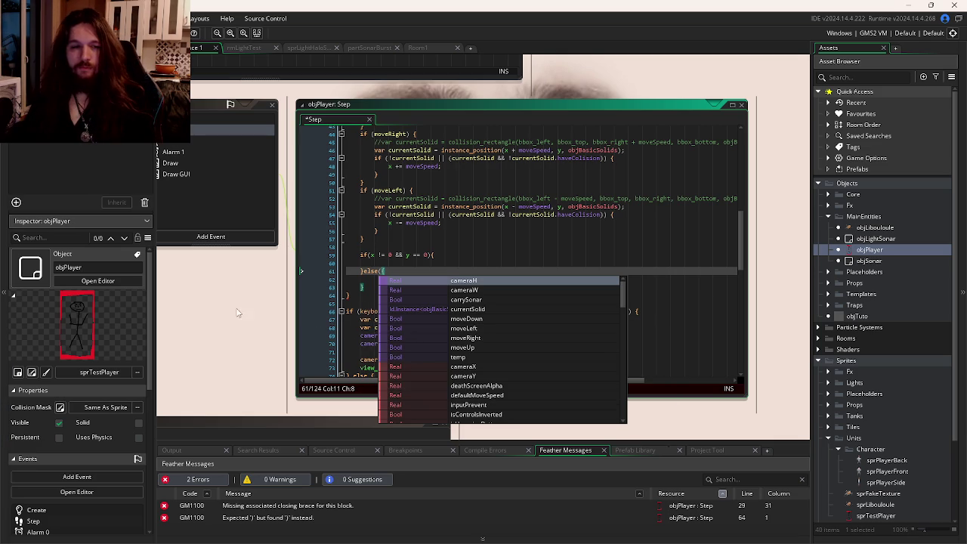
text(()
key(BackSpace)
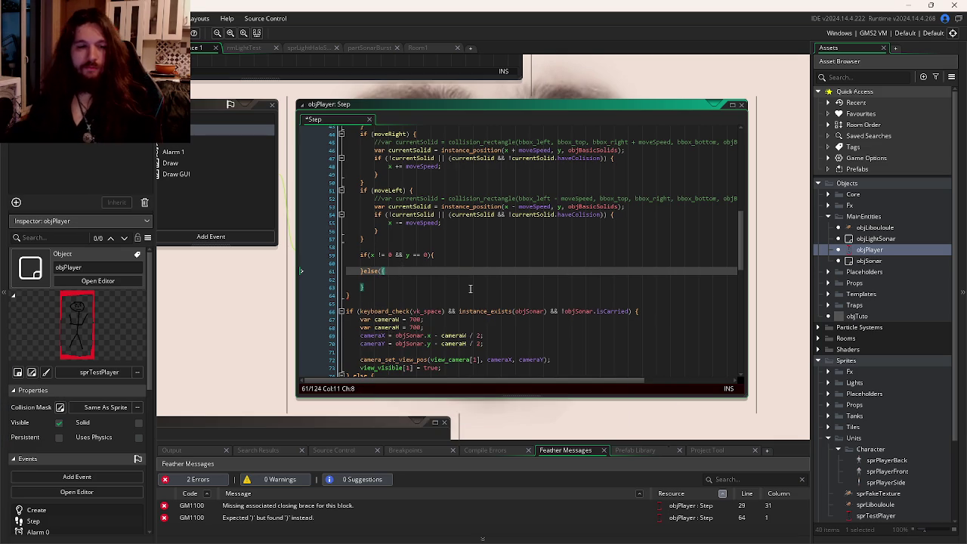
key(BackSpace)
text(if())
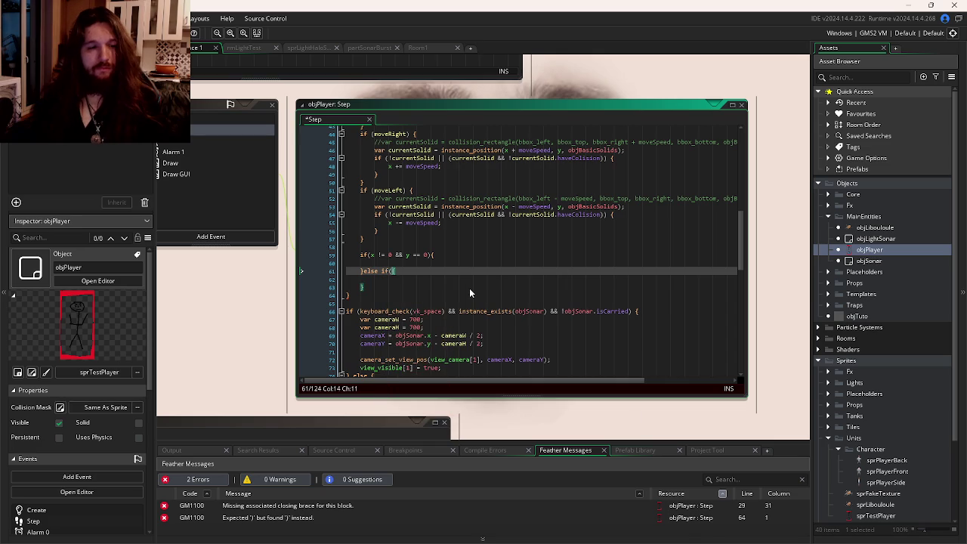
key(Left)
text(x == 0 && )
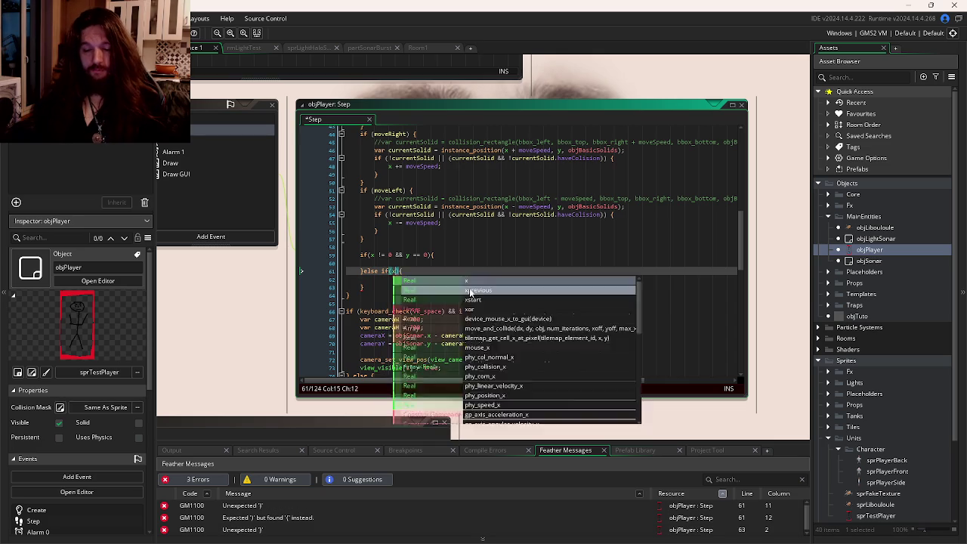
text(y != )
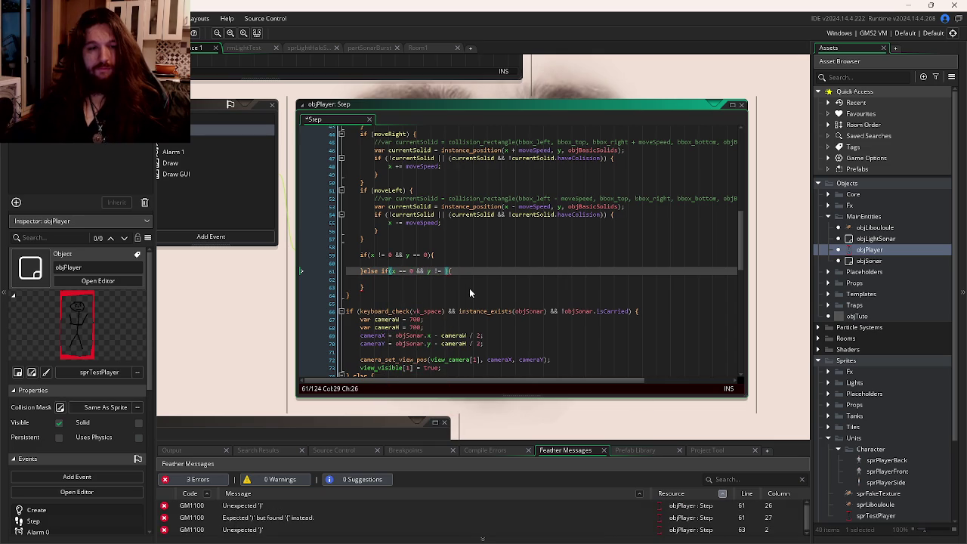
text(0)
key(Down)
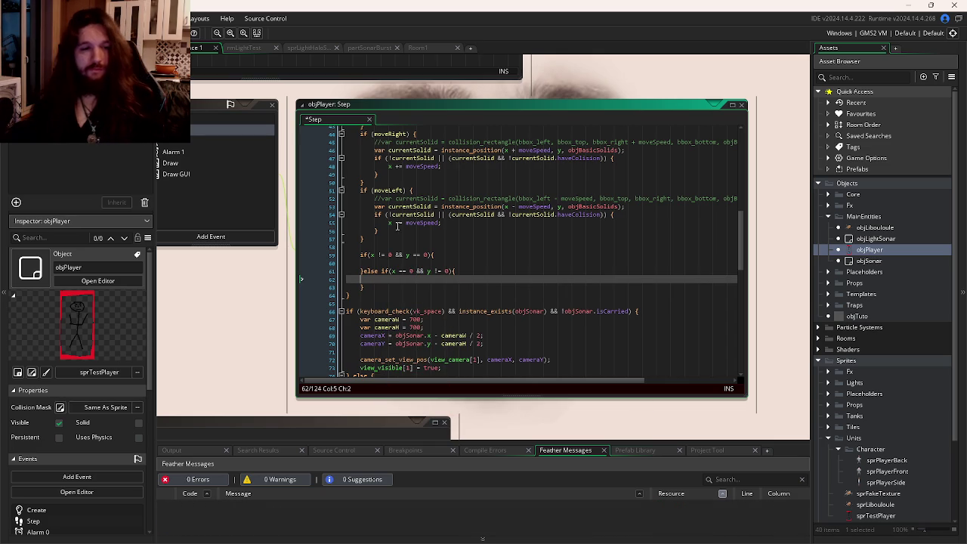
- Begin an if (sprite_index != check in the x block and change the vertical condition to y > 0
click(387, 262)
text(if()
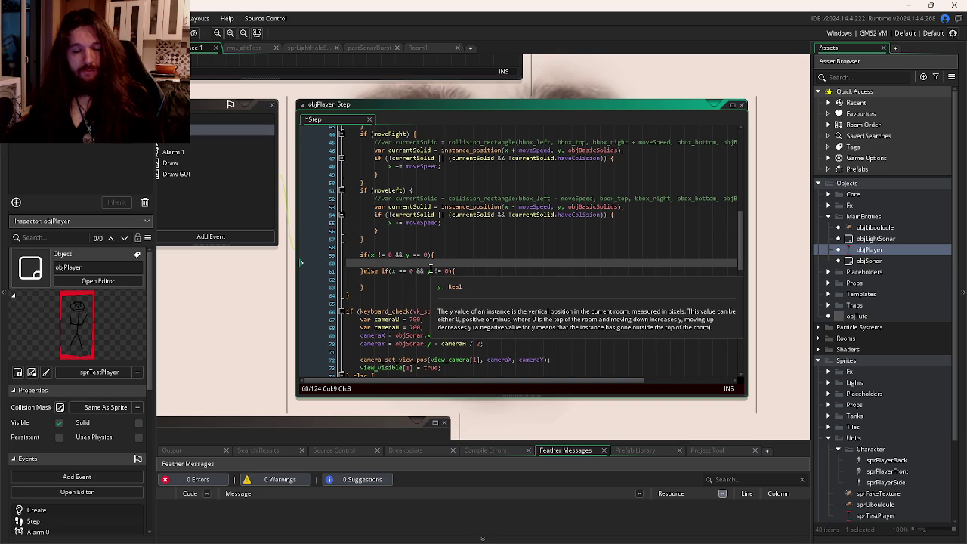
text(ske)
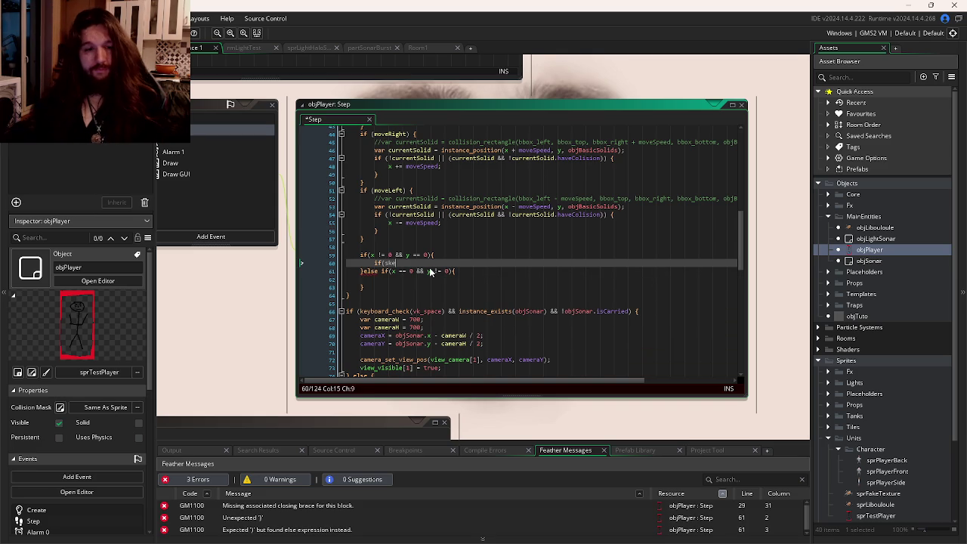
text(leton_)
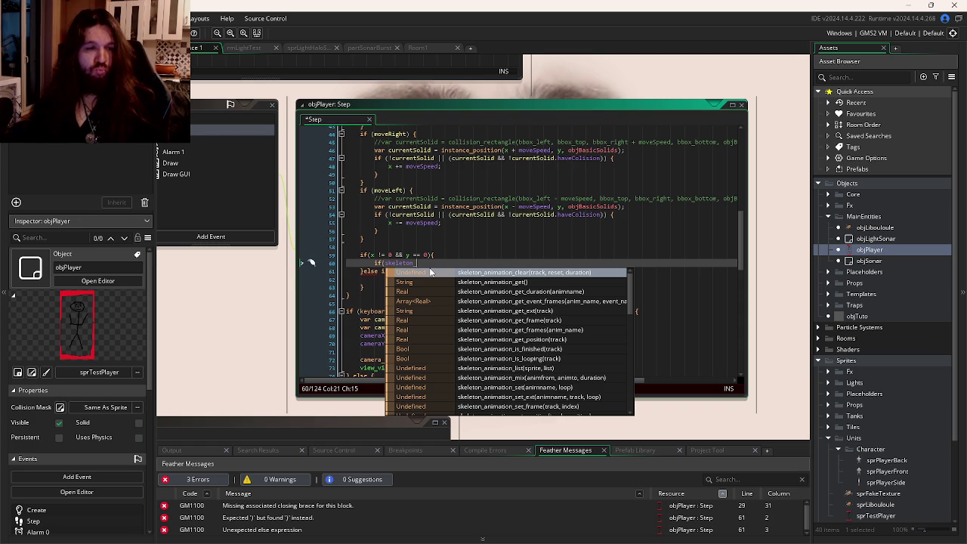
double_click(412, 263)
text(s)
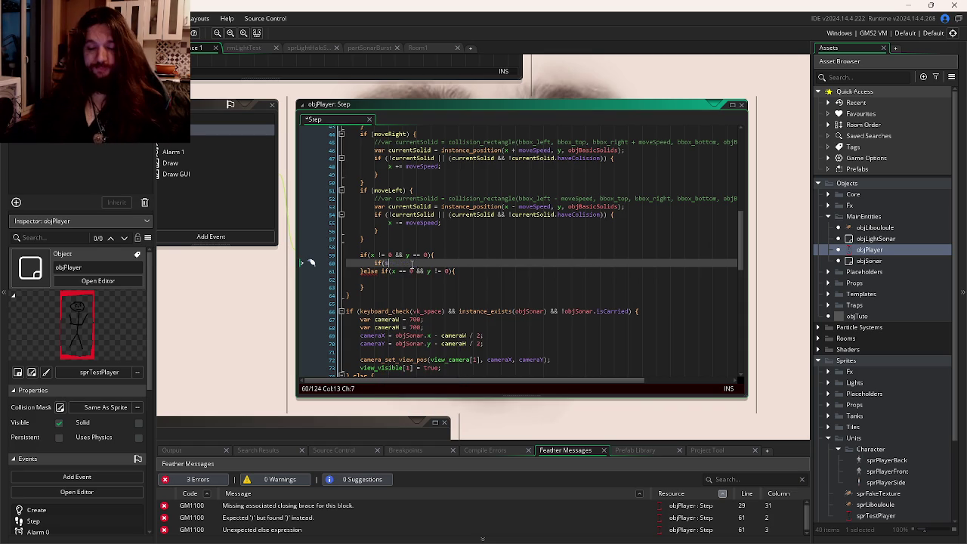
text(prite_index !=)
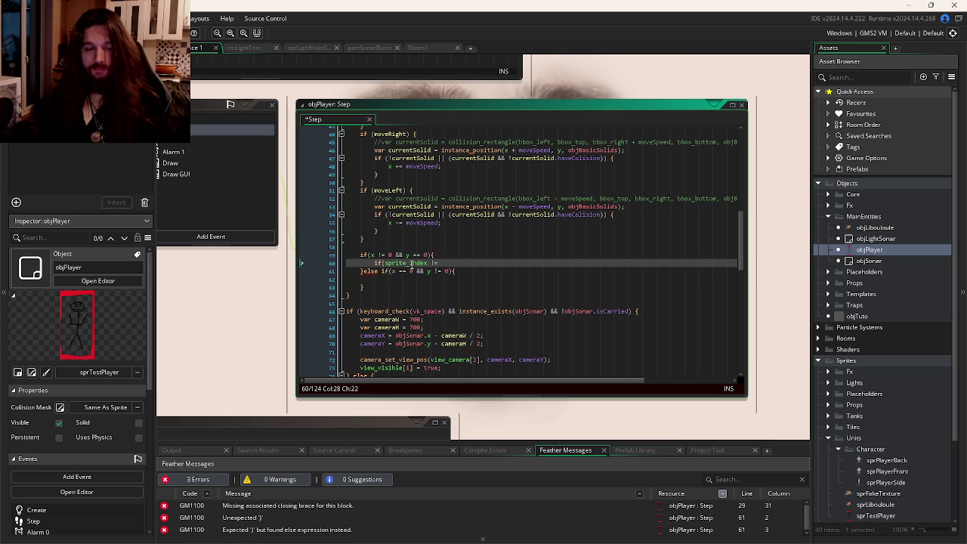
click(435, 272)
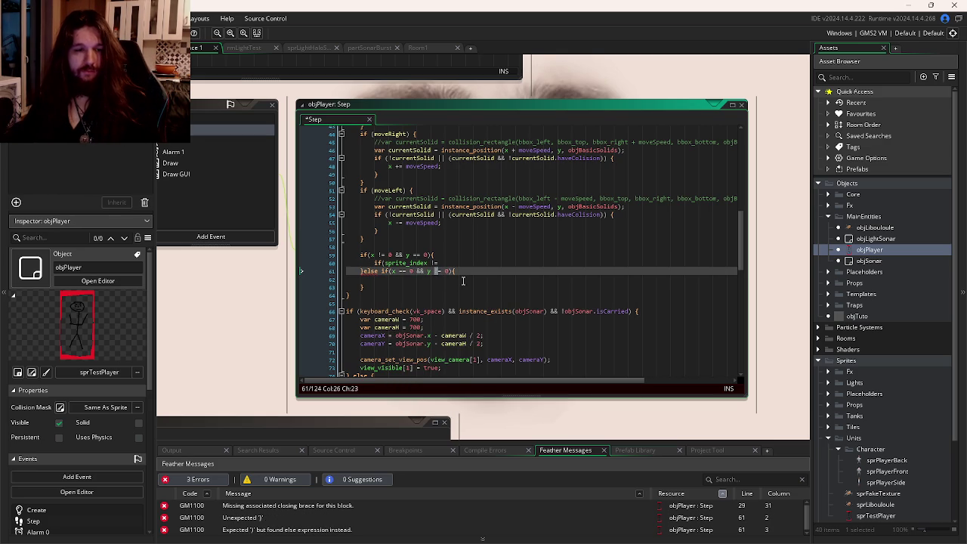
key(Delete)
key(Delete)
text(>)
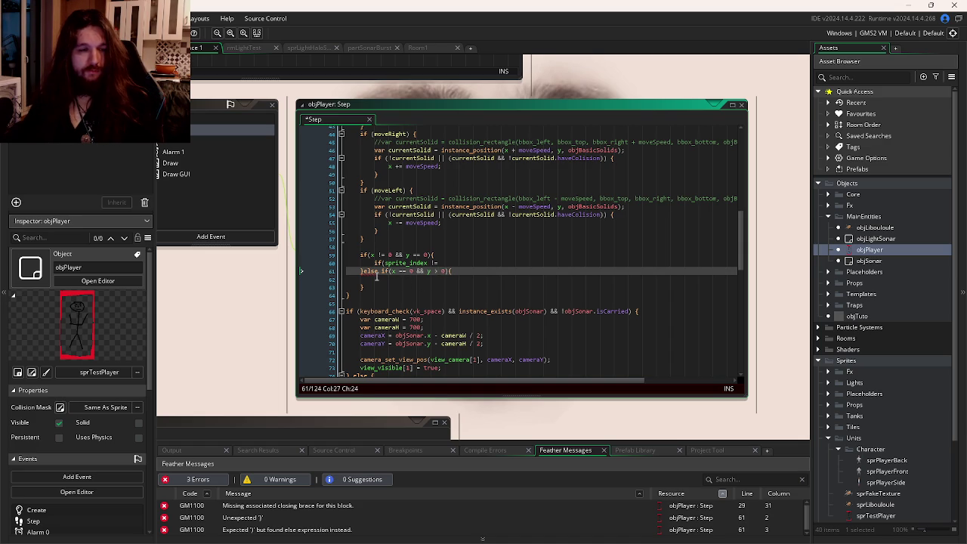
- Complete the check so sprite_index is set to sprPlayerSide when it isn't already
click(466, 263)
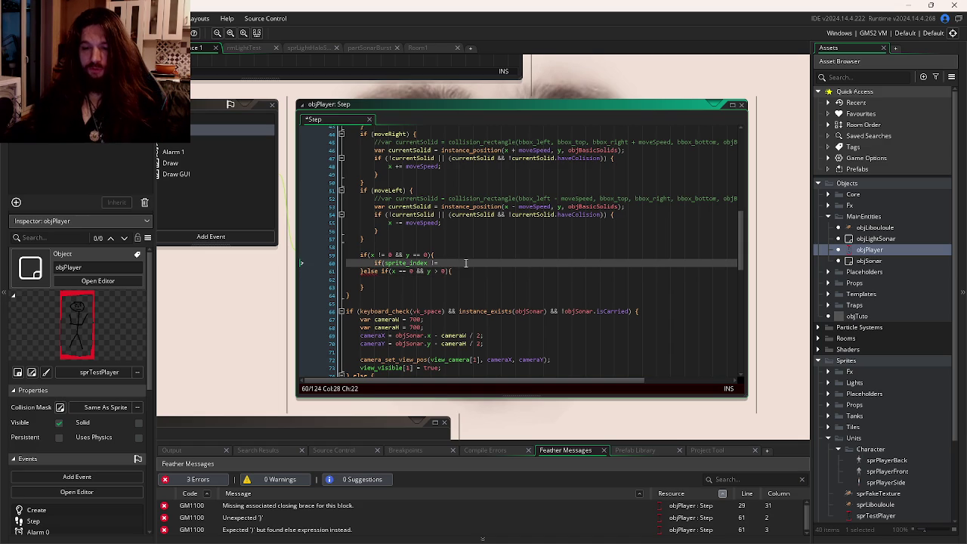
text(spr)
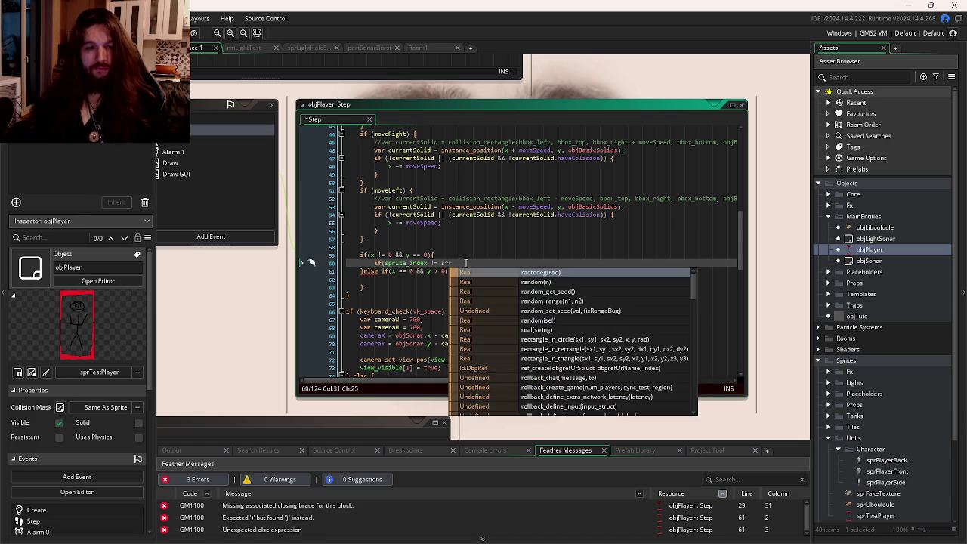
text(P)
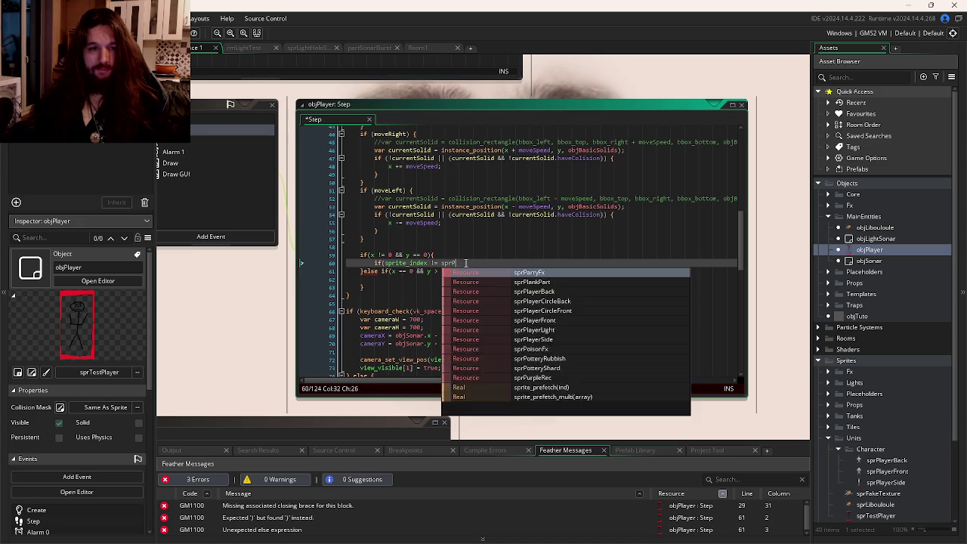
text(layerSid)
key(Return)
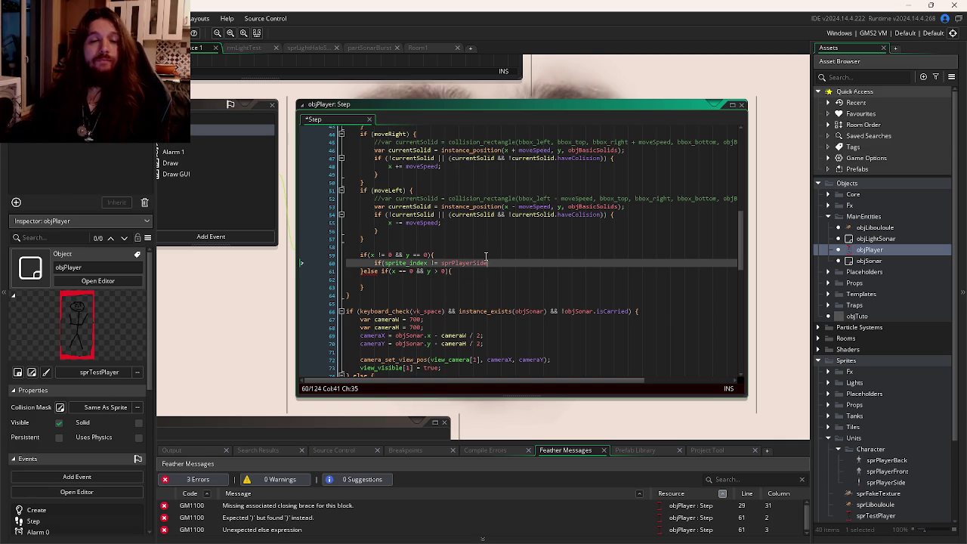
text(){)
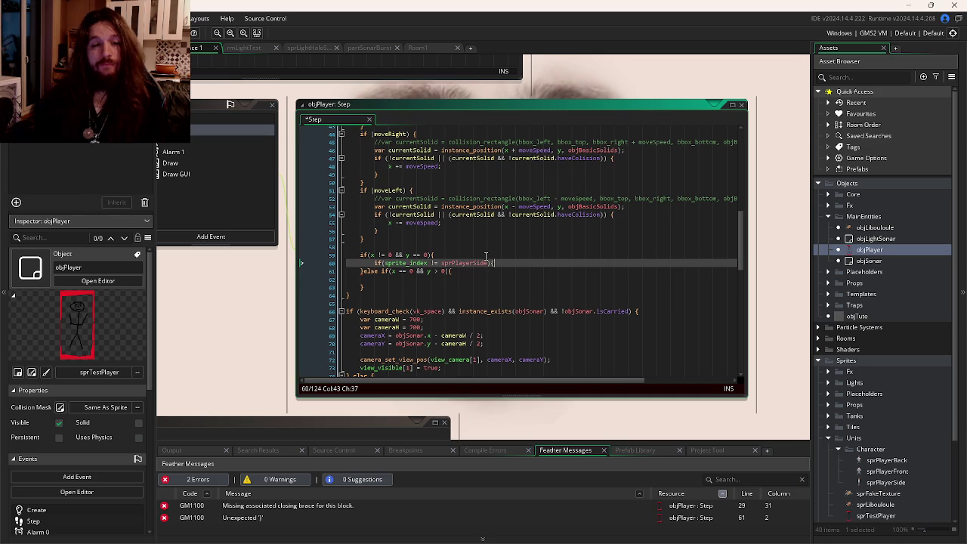
key(Return)
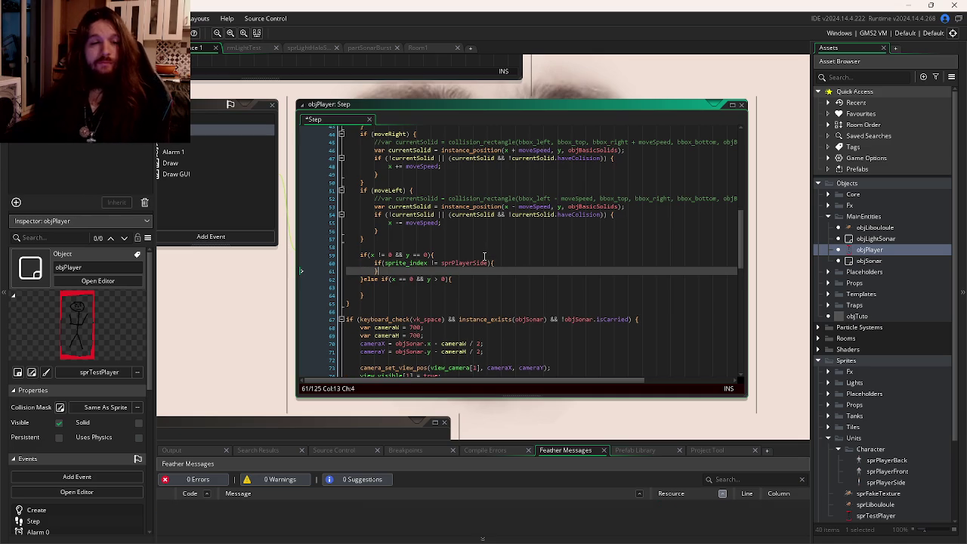
click(504, 262)
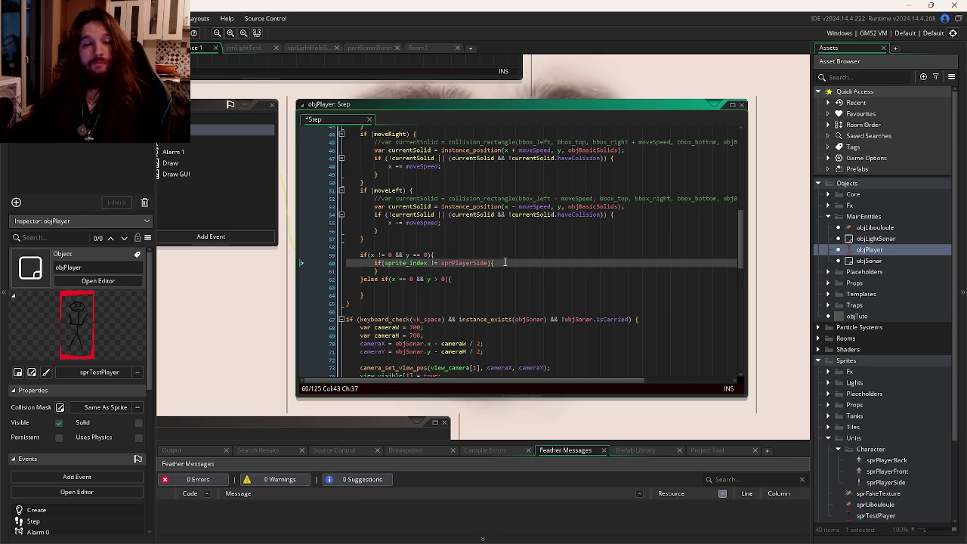
key(Return)
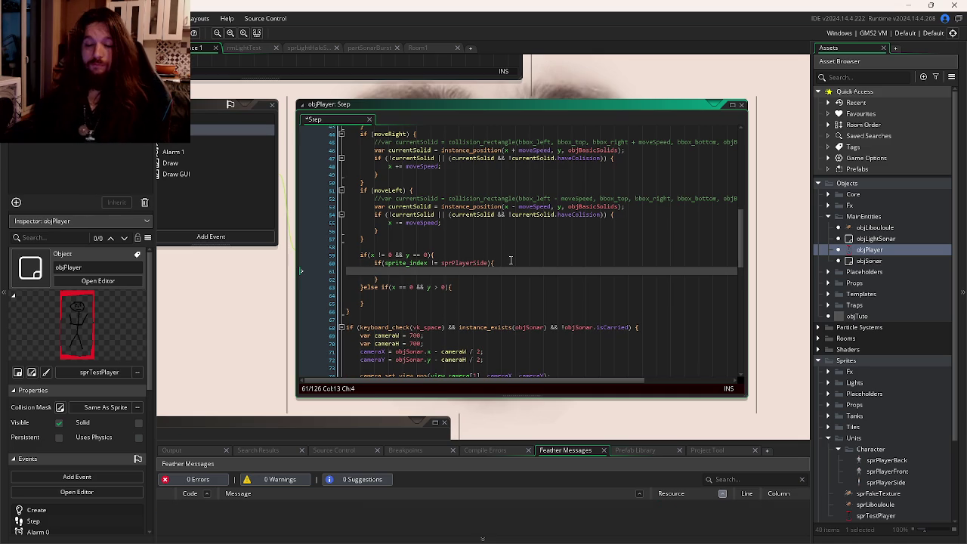
text(sprite_index = s)
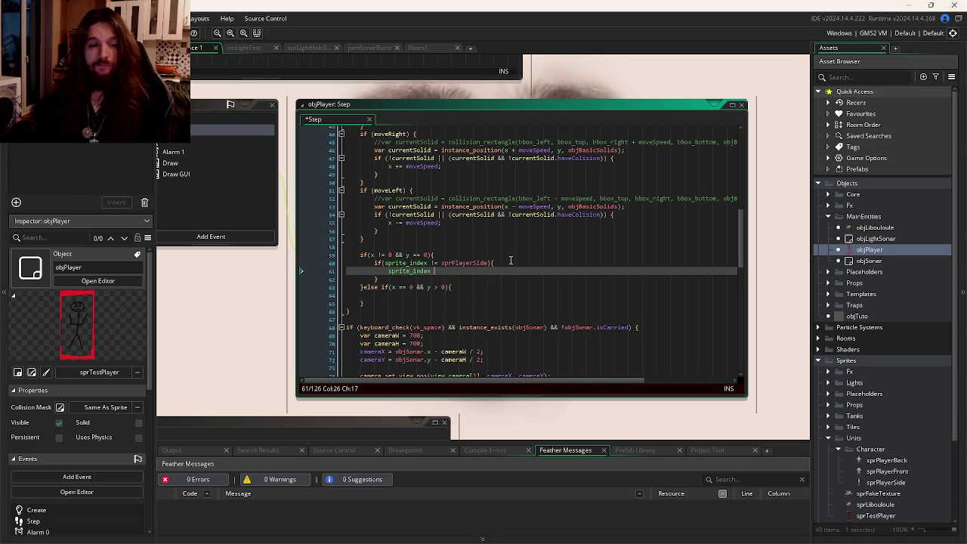
text(prPlayerSide;)
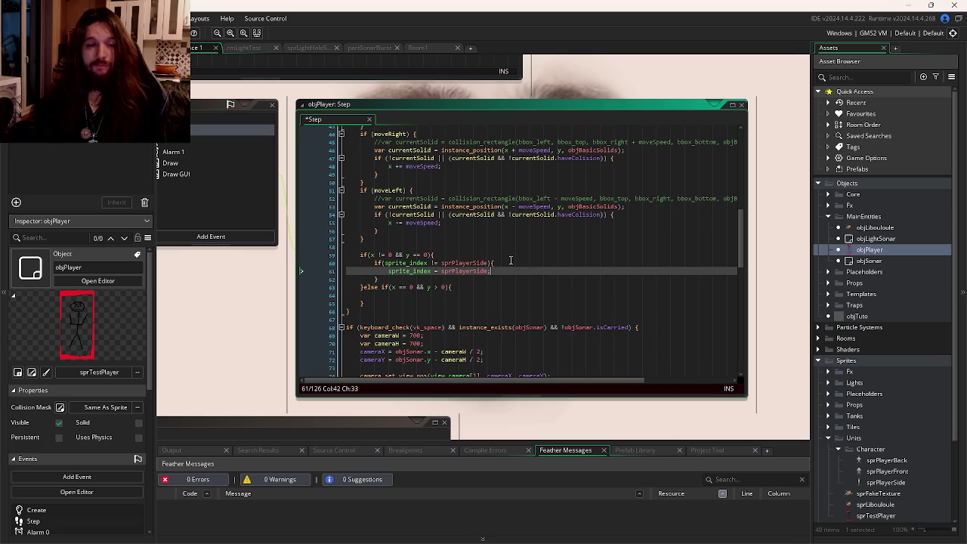
- Copy the sprite check into the y > 0 branch using sprPlayerFront, and save
drag(377, 279, 377, 266)
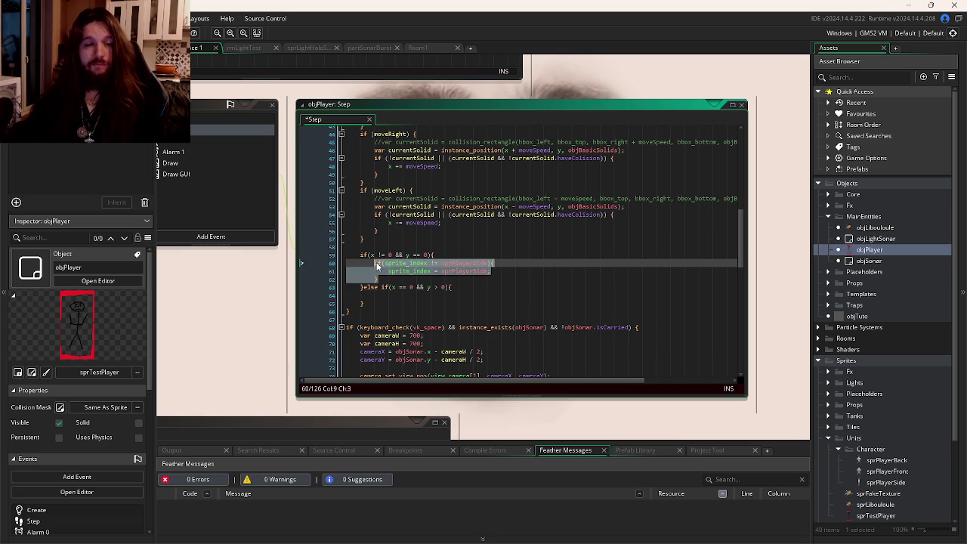
key(ctrl+c)
click(393, 296)
key(ctrl+v)
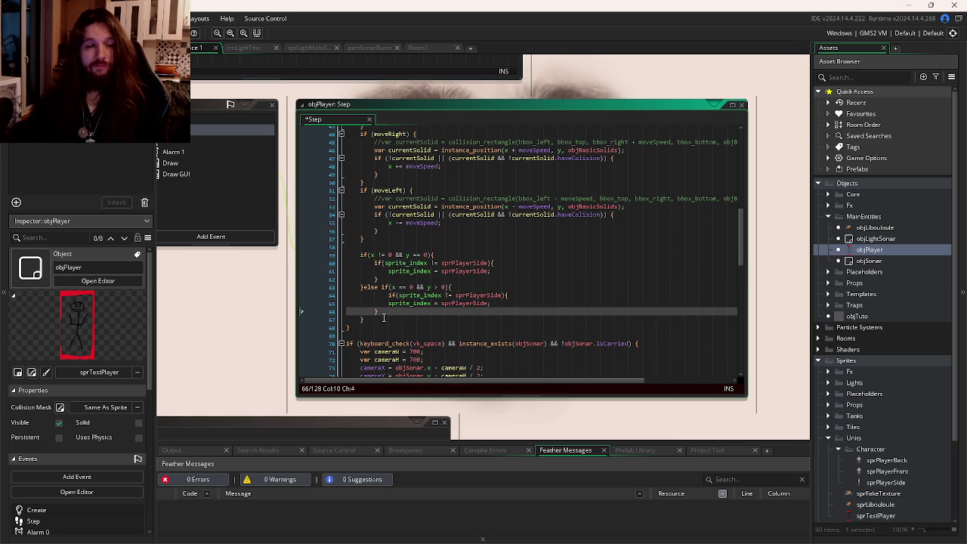
click(389, 294)
key(BackSpace)
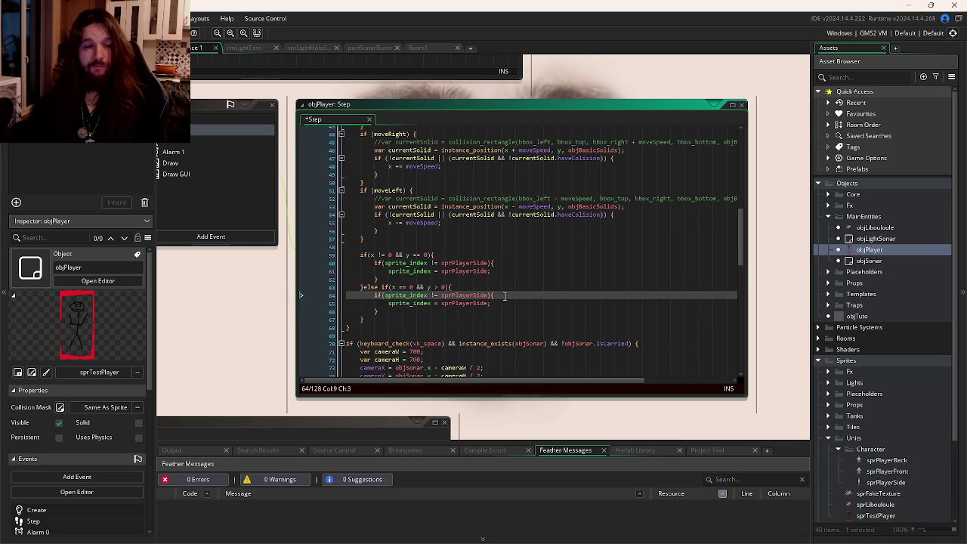
drag(489, 295, 466, 302)
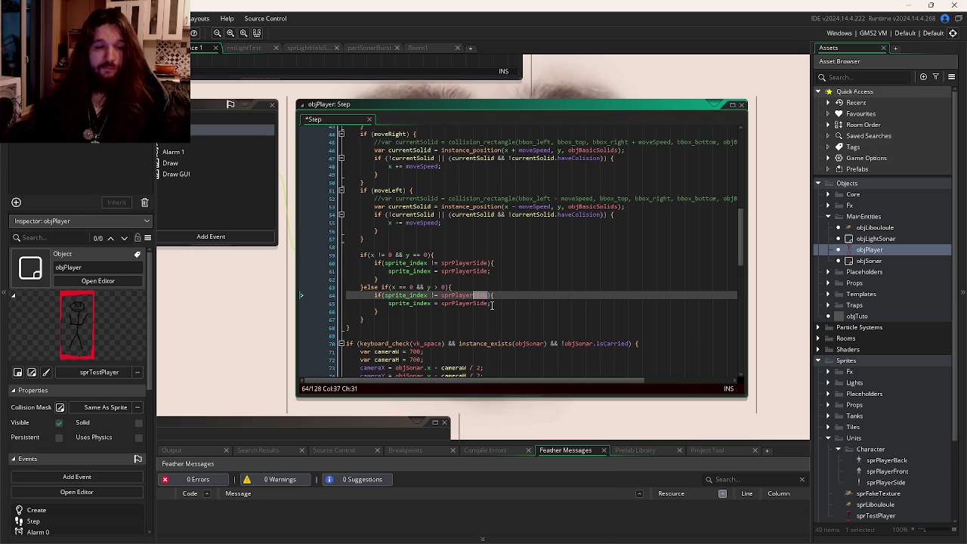
text(Front)
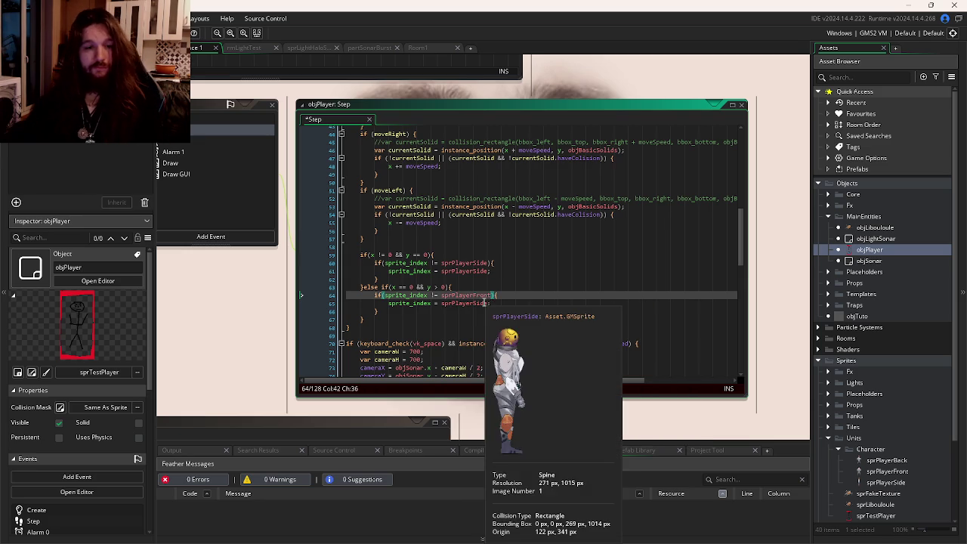
drag(489, 303, 473, 304)
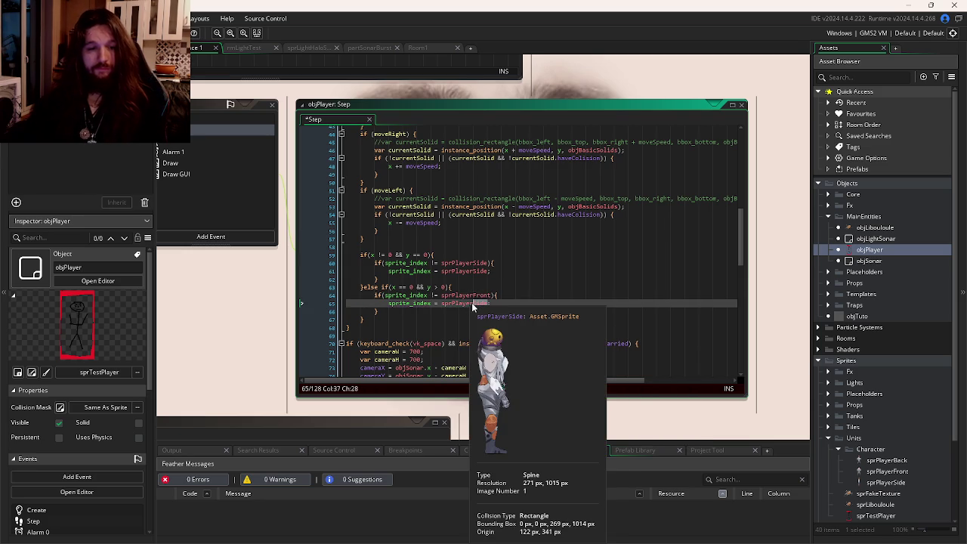
text(Front)
key(ctrl+s)
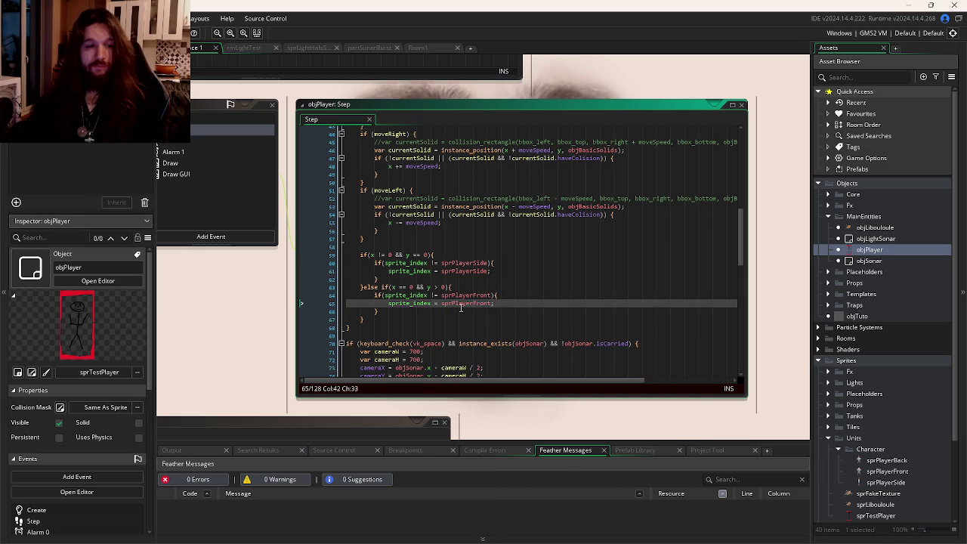
- Duplicate the y > 0 else-if branch below itself
click(381, 310)
drag(362, 320, 365, 289)
key(ctrl+d)
click(362, 328)
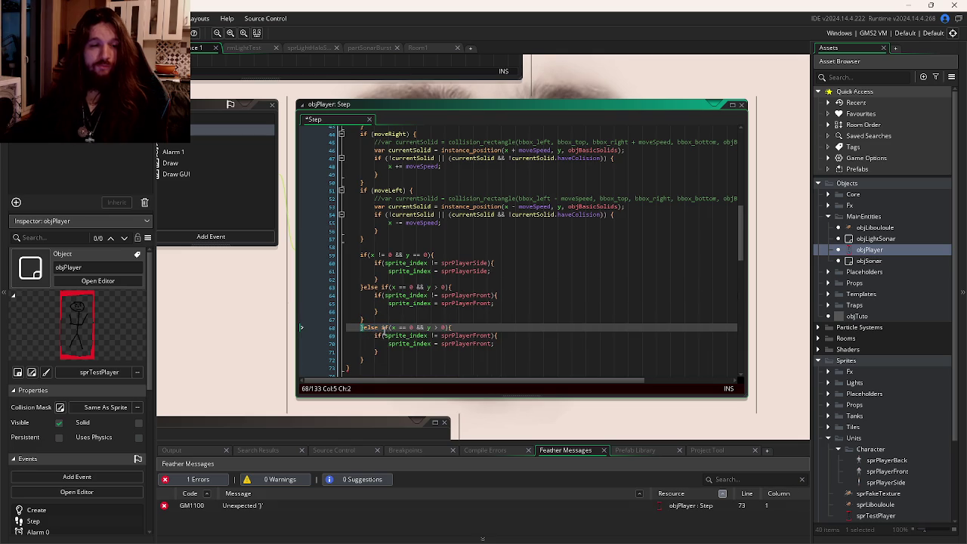
key(BackSpace)
key(BackSpace)
- Change the copied branch to y < 0 with sprPlayerBack, and save
click(436, 319)
text(<)
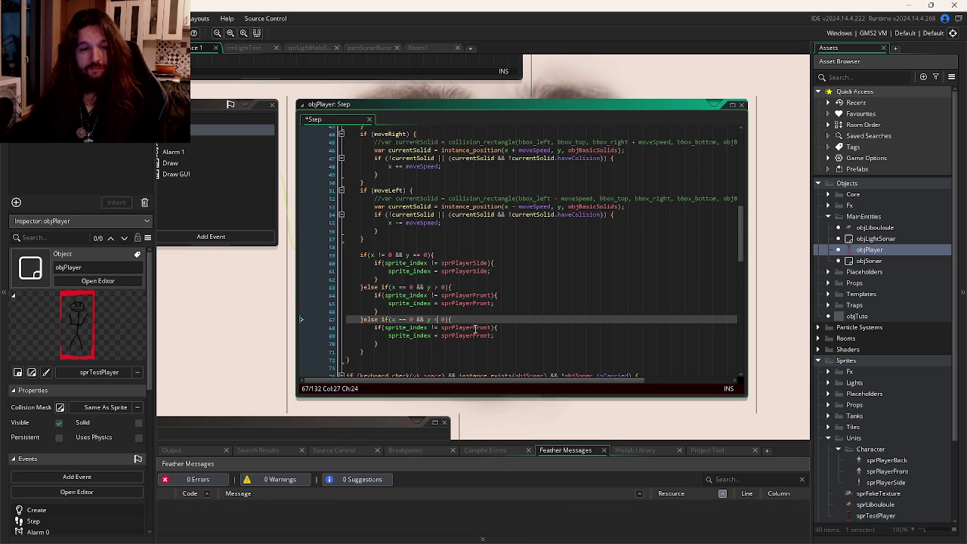
click(483, 328)
mouse_move(491, 332)
text(Back)
click(491, 333)
key(BackSpace)
key(BackSpace)
key(BackSpace)
text(Back)
key(ctrl+s)
key(Up)
key(Up)
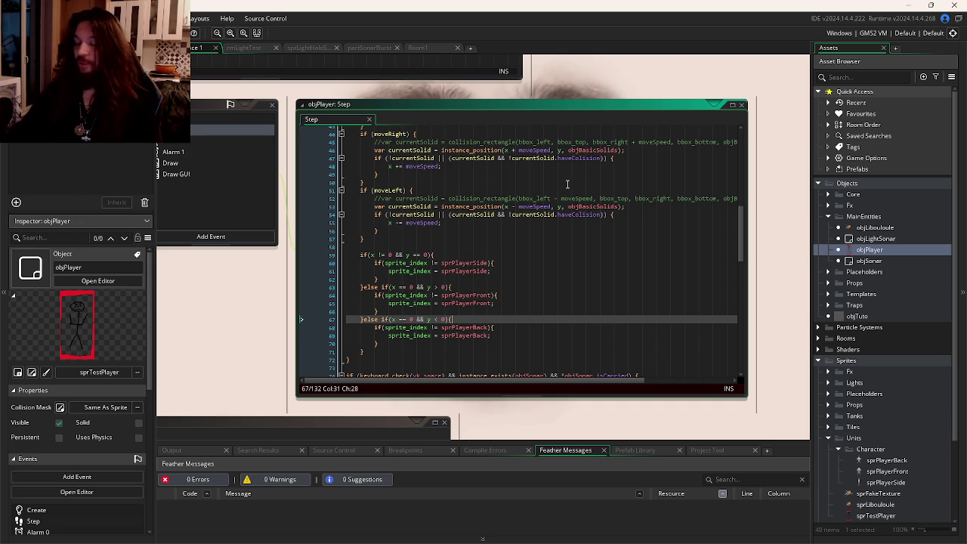
click(480, 262)
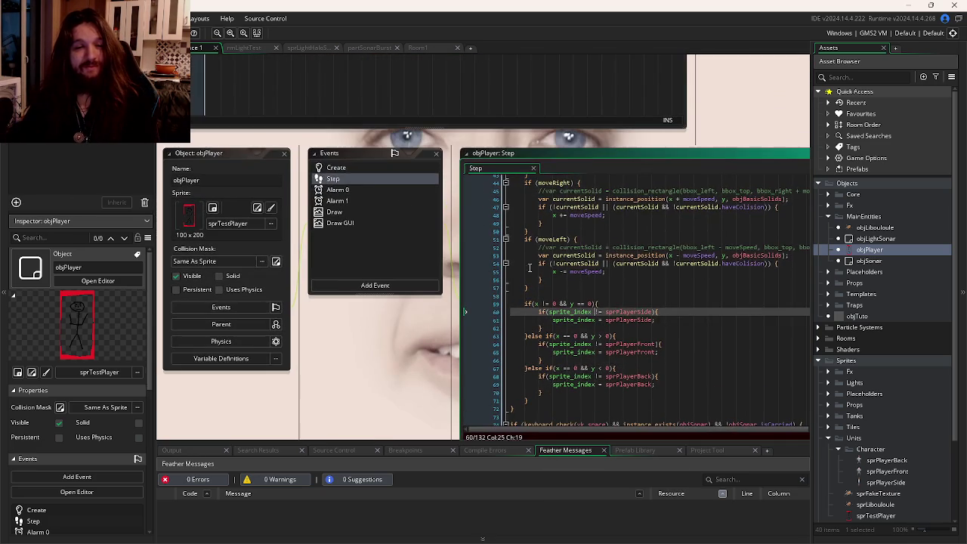
scroll(528, 302, up, 7)
click(581, 291)
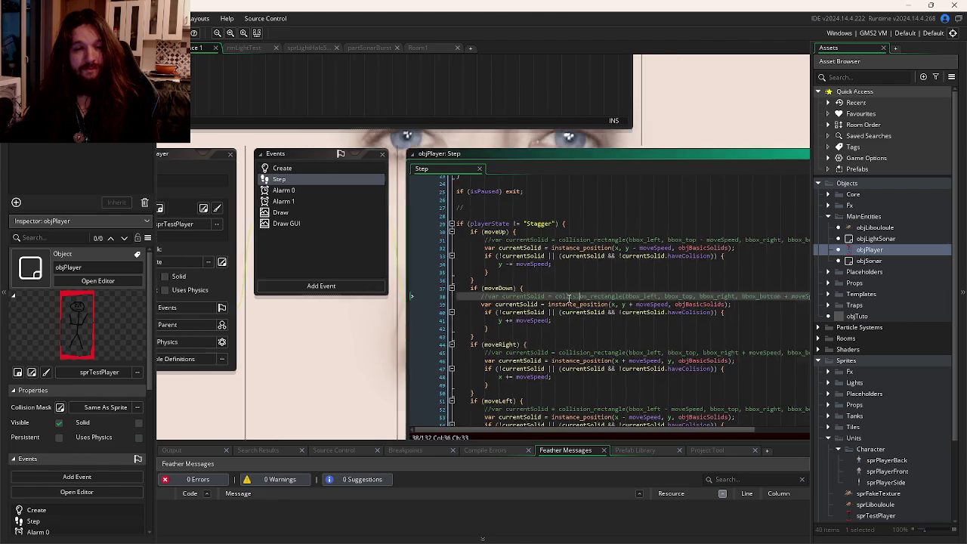
scroll(527, 253, up, 3)
scroll(532, 257, up, 3)
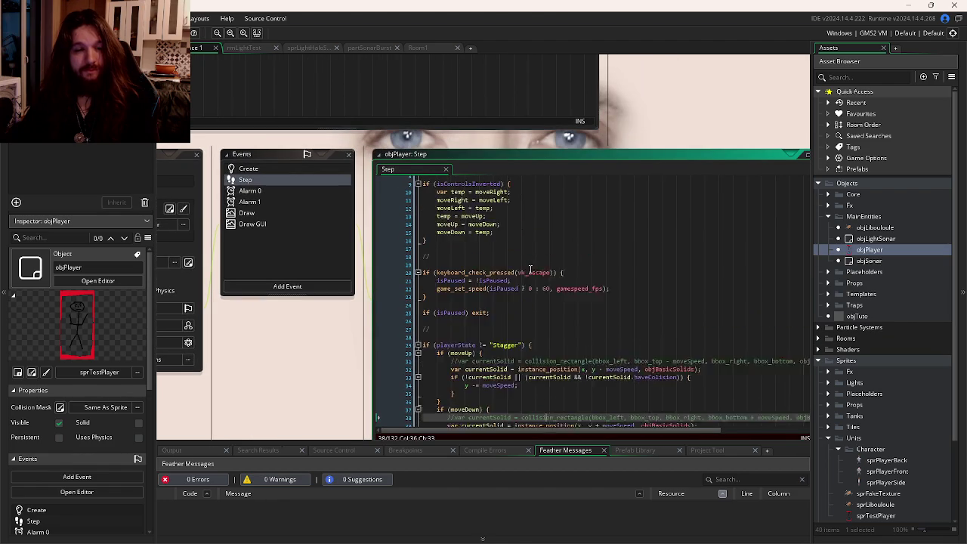
scroll(532, 278, down, 15)
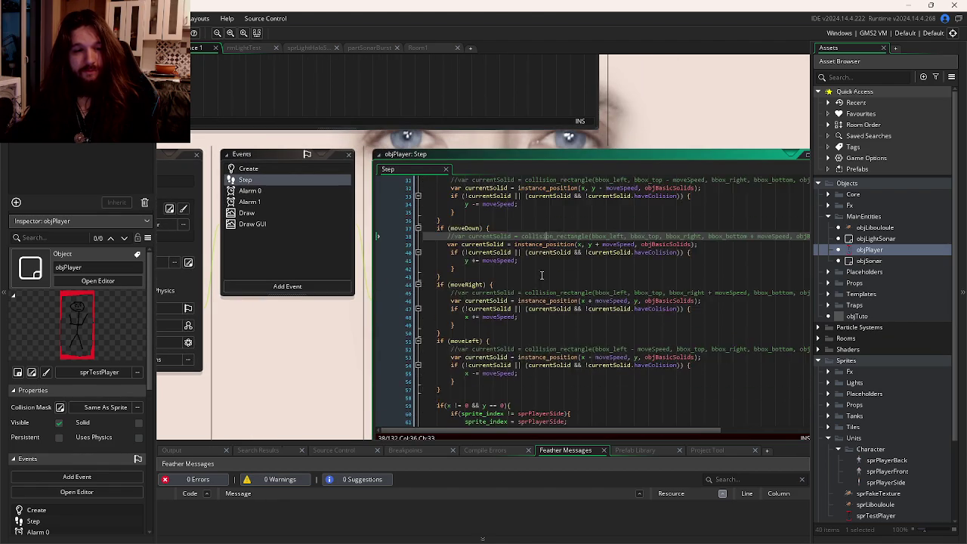
scroll(536, 272, down, 7)
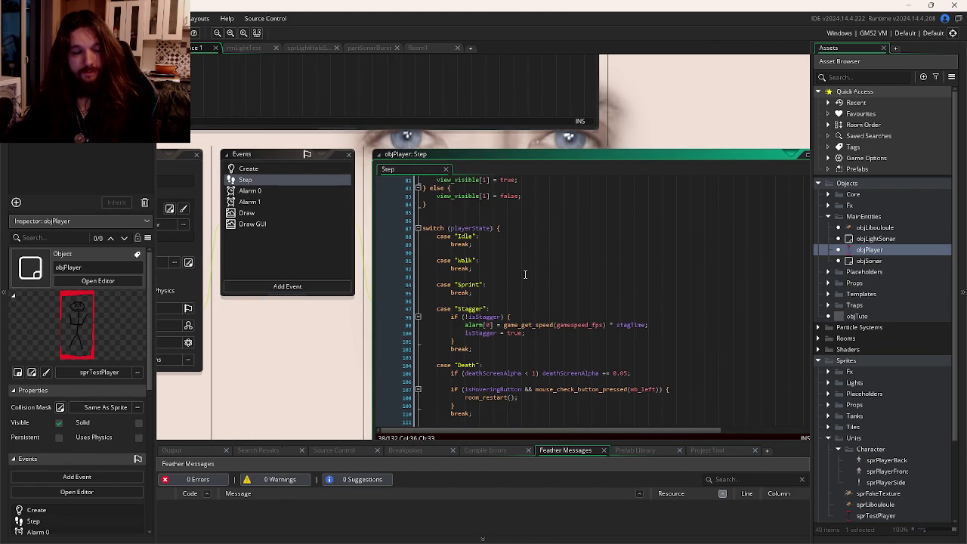
scroll(498, 271, up, 15)
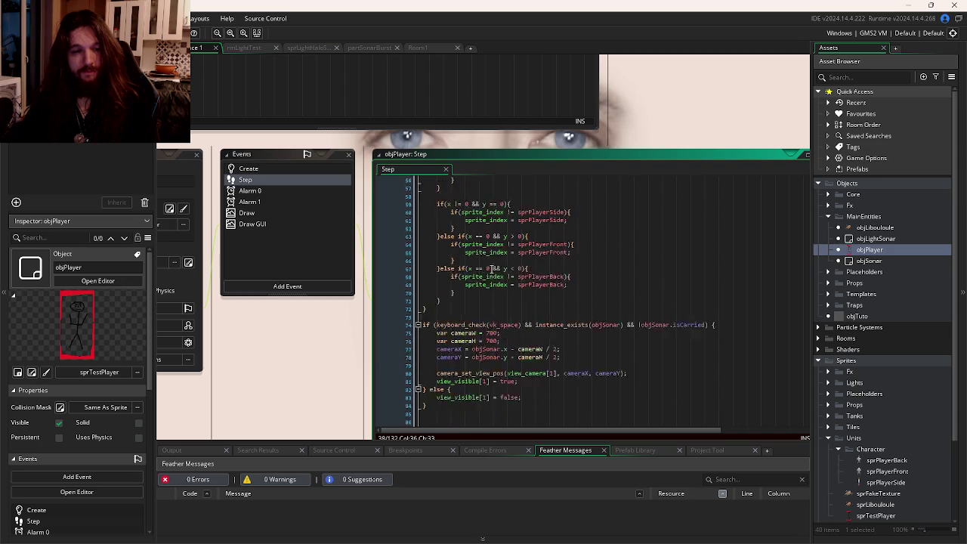
scroll(493, 270, up, 5)
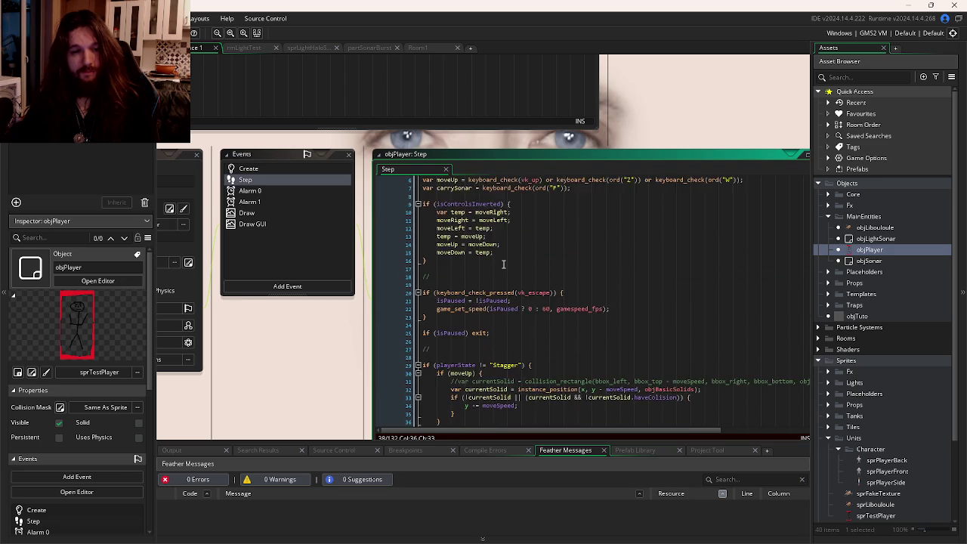
scroll(504, 262, down, 8)
click(456, 286)
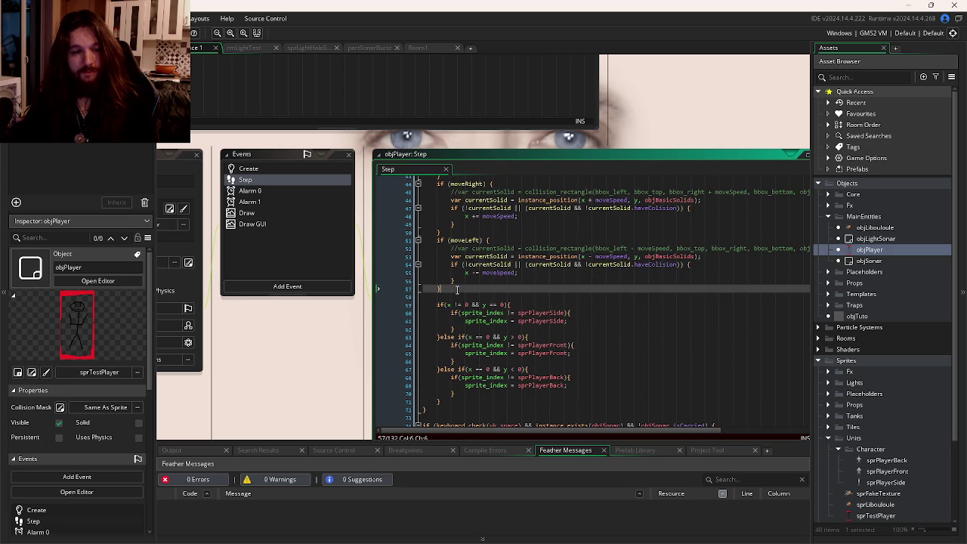
scroll(468, 293, up, 8)
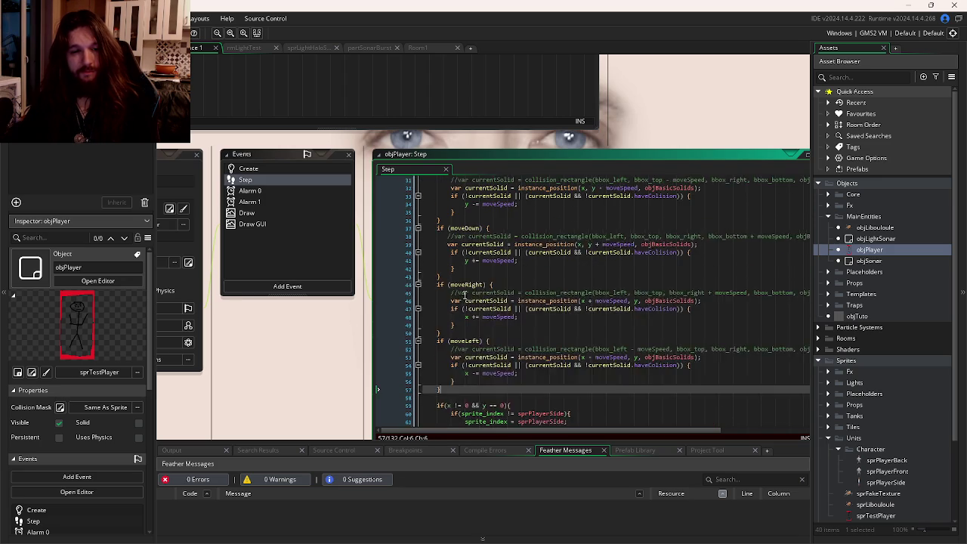
scroll(477, 302, up, 2)
scroll(510, 336, down, 14)
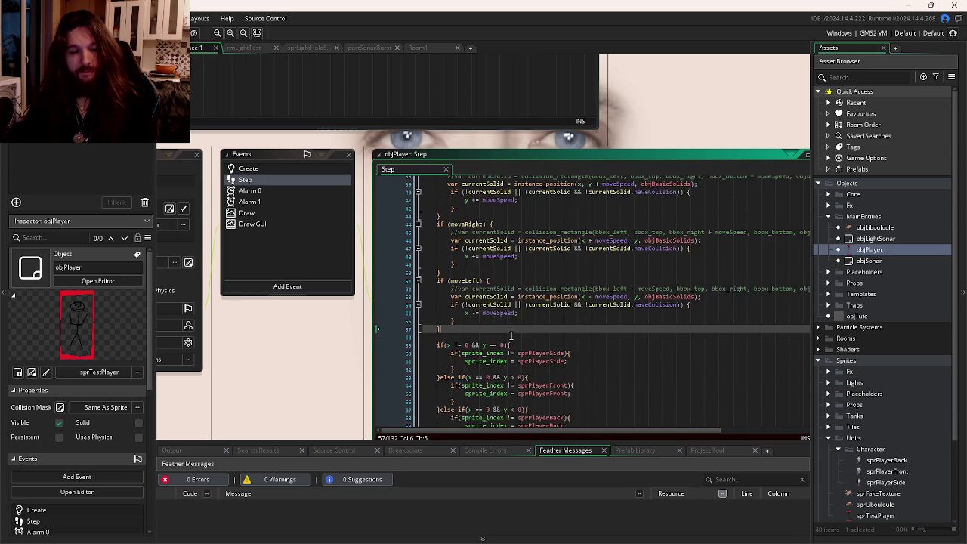
scroll(511, 336, down, 10)
scroll(468, 268, up, 2)
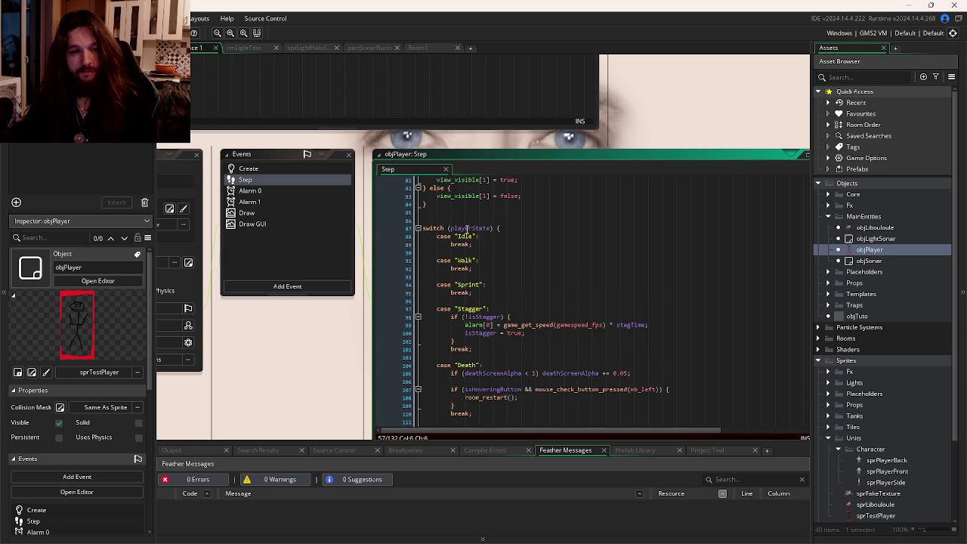
double_click(470, 228)
key(ctrl+shift+f)
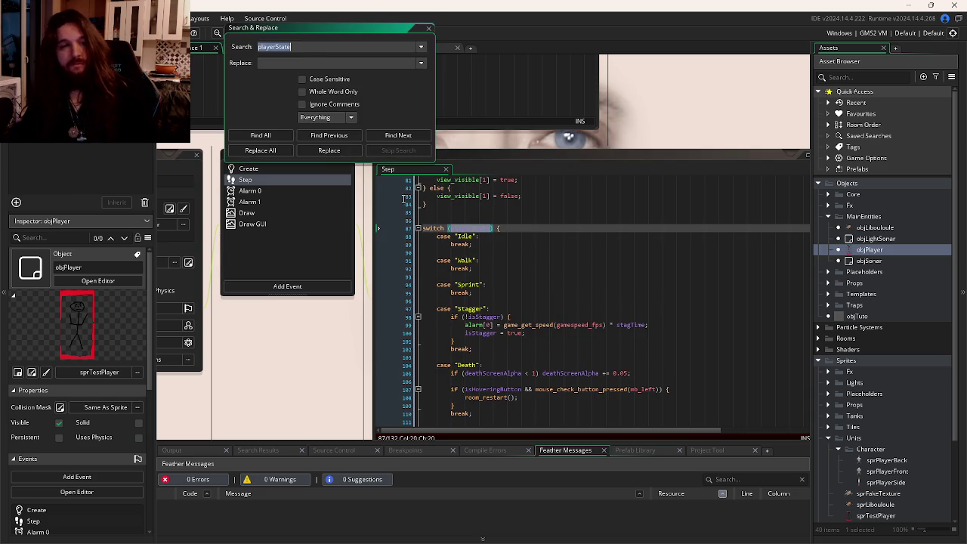
click(316, 46)
text(=)
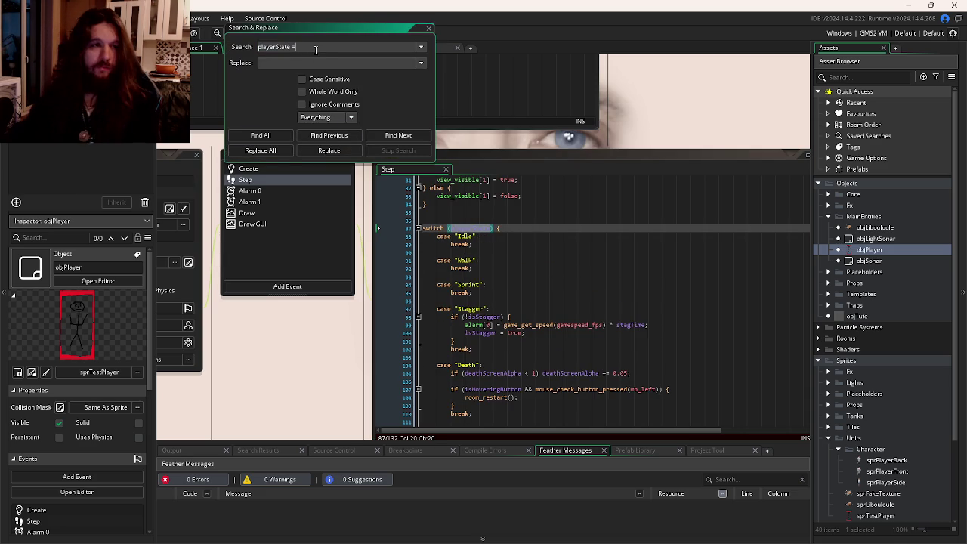
click(261, 135)
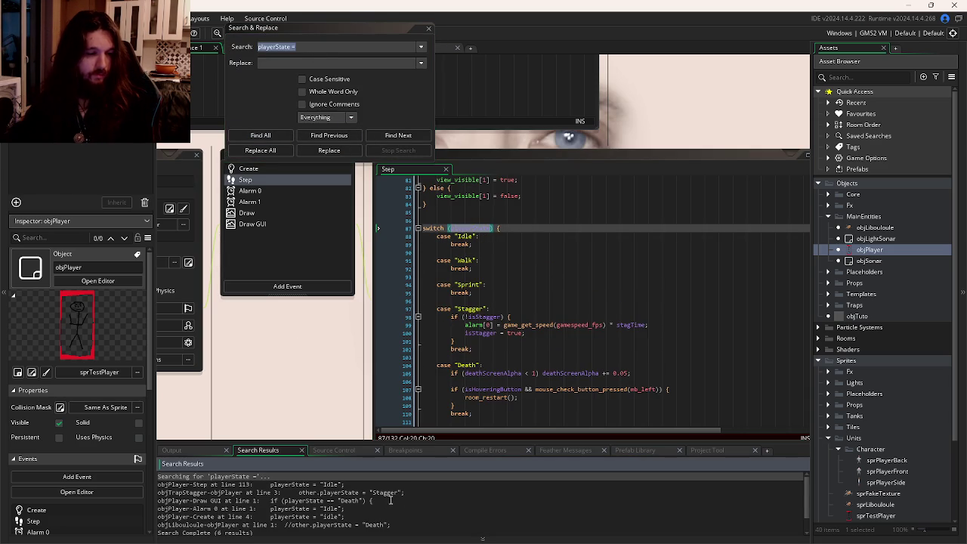
scroll(395, 502, down, 1)
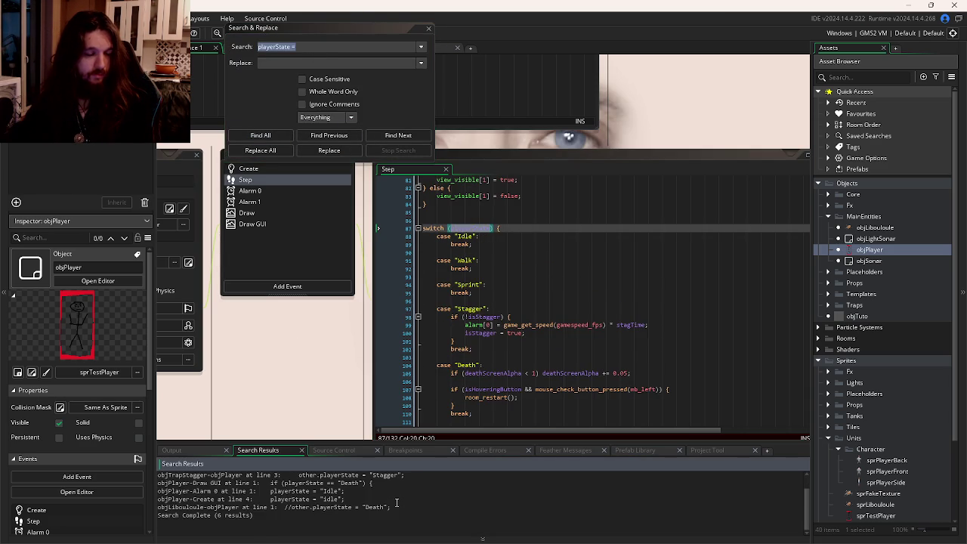
scroll(395, 502, up, 1)
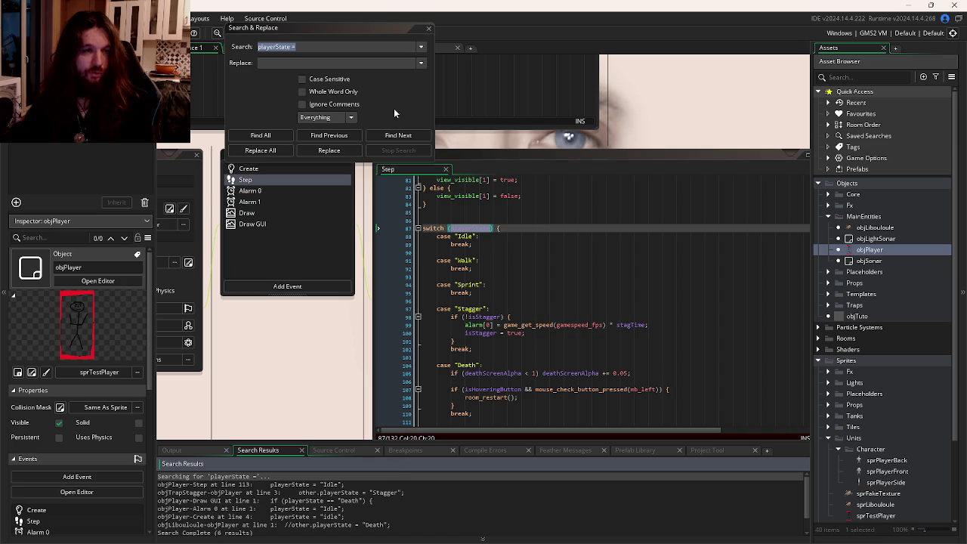
click(429, 29)
scroll(499, 313, up, 15)
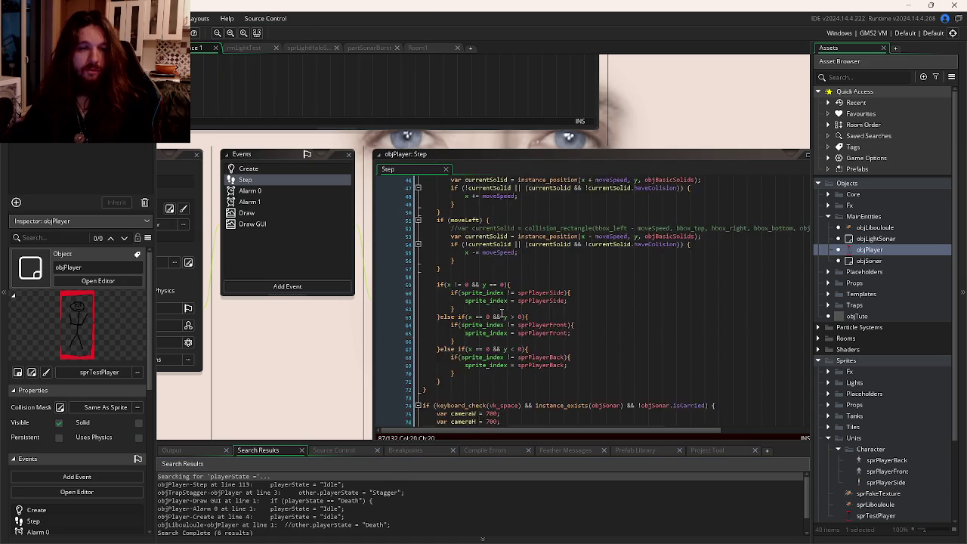
scroll(499, 314, up, 3)
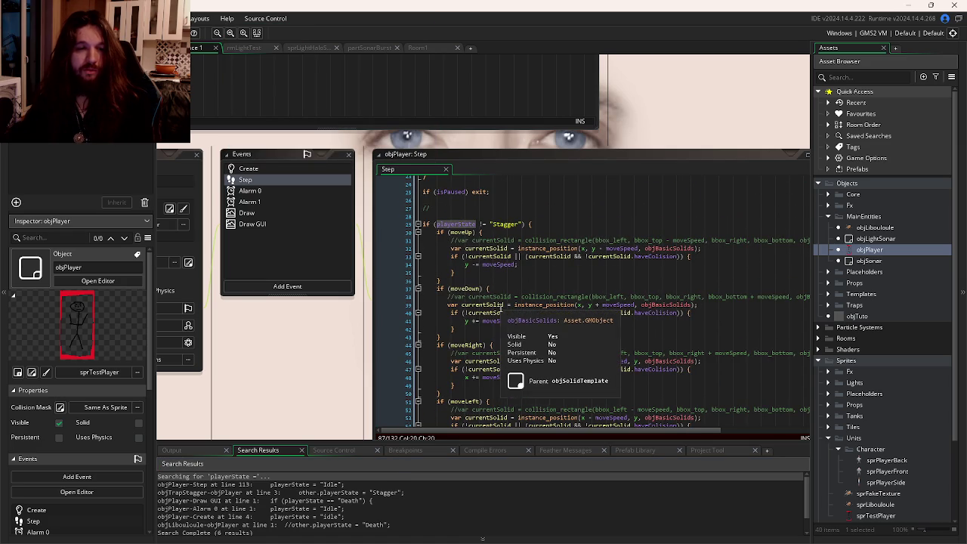
scroll(499, 312, up, 1)
scroll(500, 299, down, 3)
scroll(500, 299, down, 3)
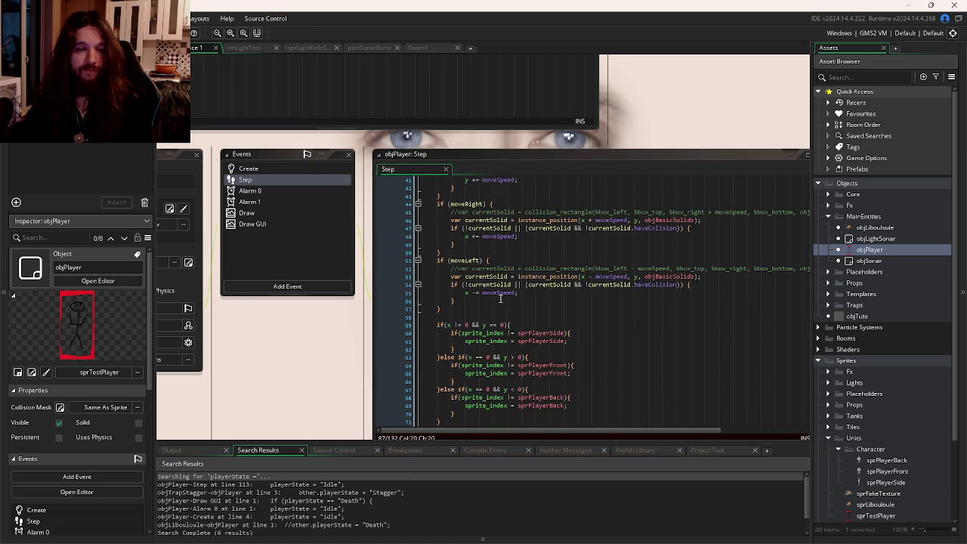
scroll(500, 299, down, 2)
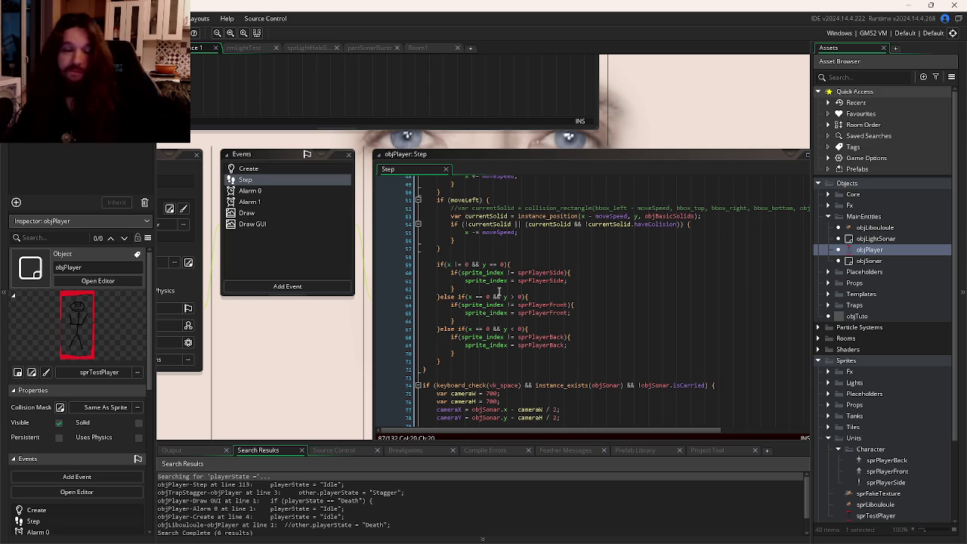
scroll(498, 291, up, 4)
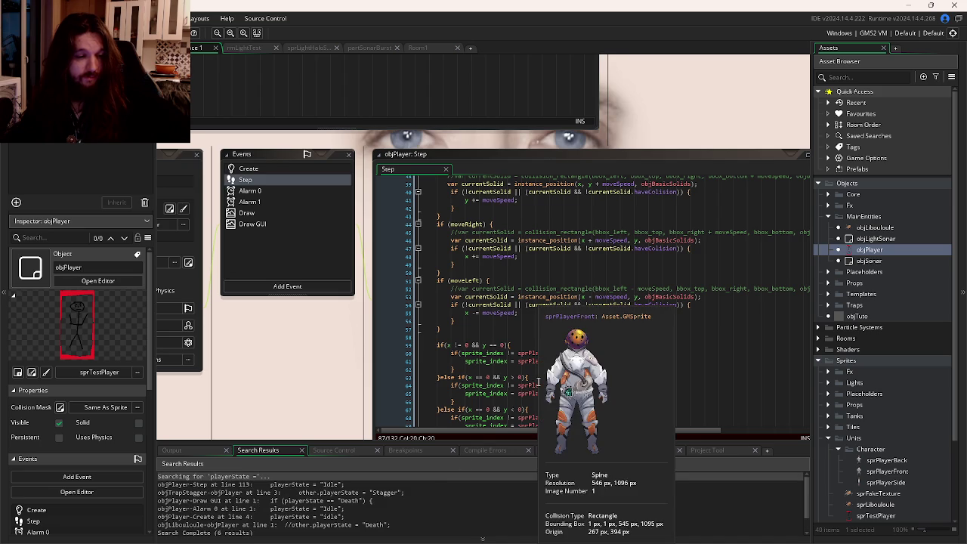
scroll(539, 374, down, 9)
scroll(543, 362, down, 3)
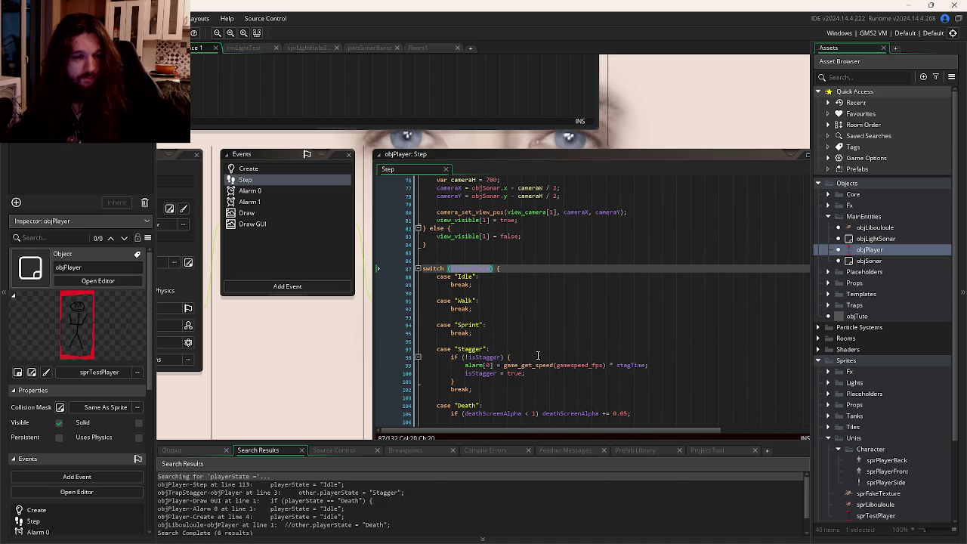
scroll(538, 355, down, 10)
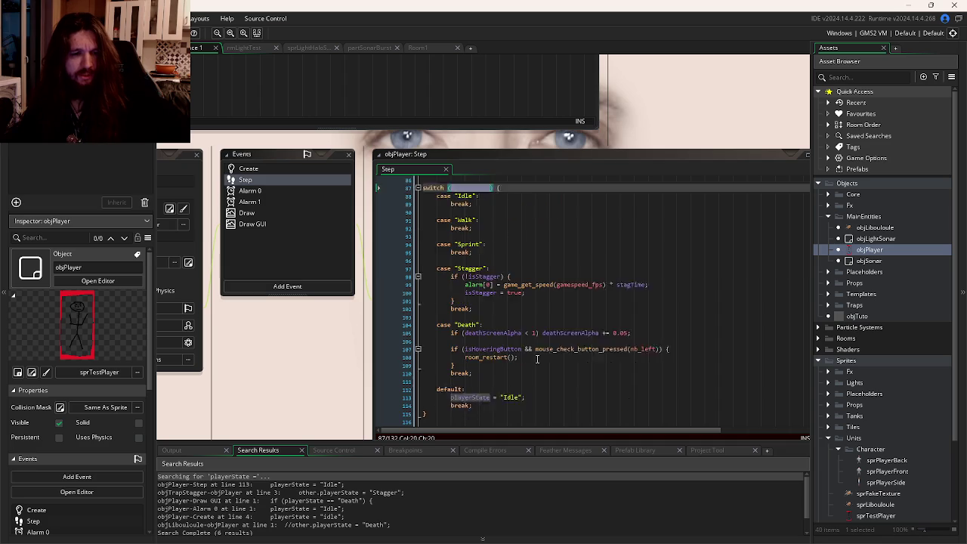
scroll(538, 356, up, 9)
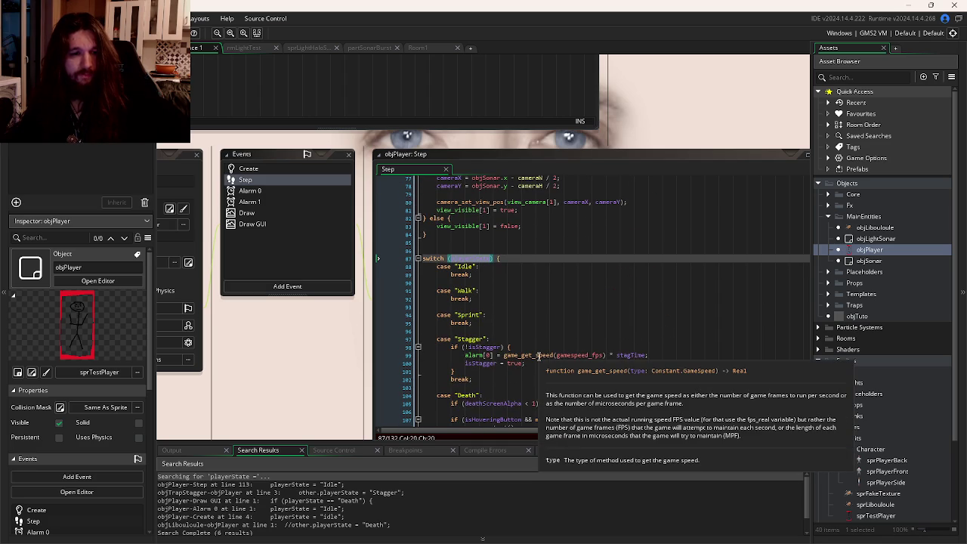
scroll(541, 358, up, 8)
scroll(543, 358, up, 17)
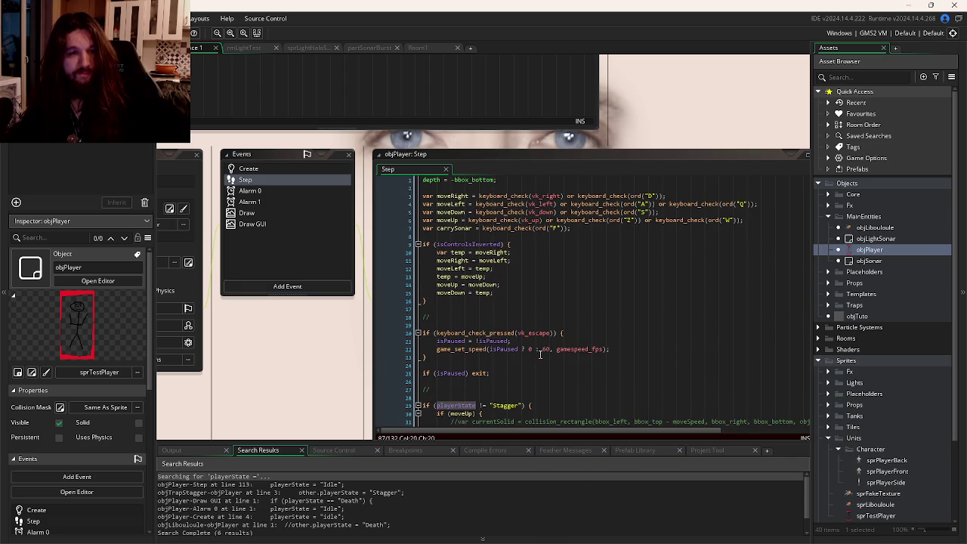
scroll(529, 298, down, 9)
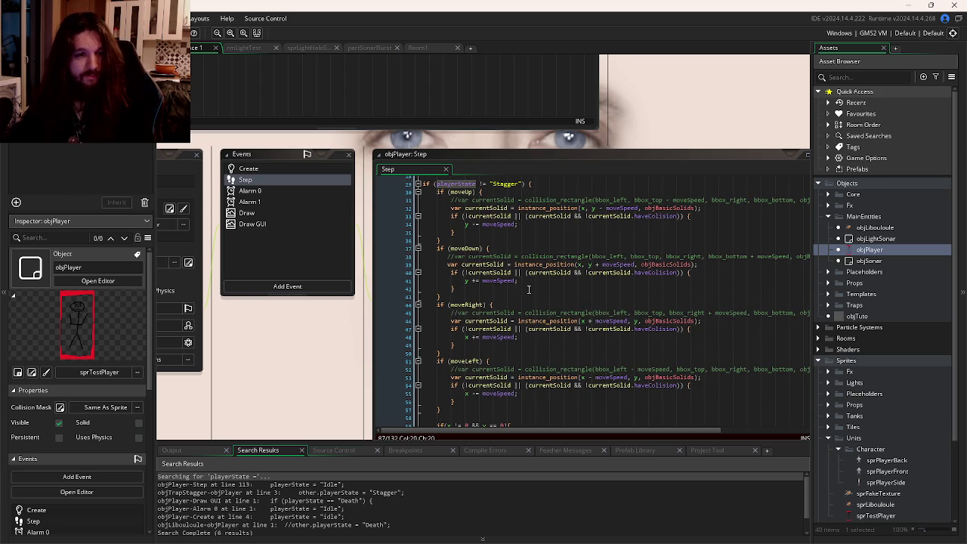
scroll(528, 289, down, 2)
scroll(528, 287, down, 8)
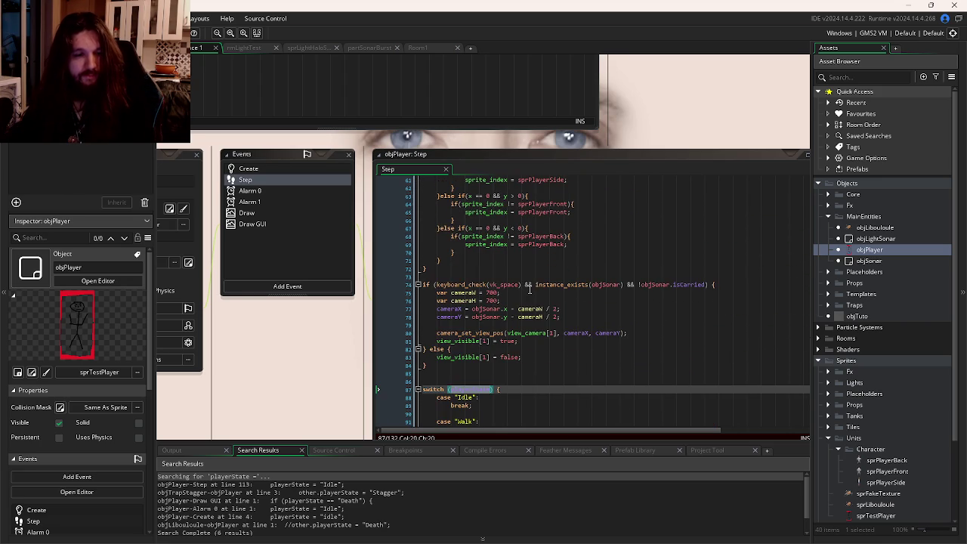
key(ctrl+shift+f)
text(if(sprite_index != sprPlayerSide){)
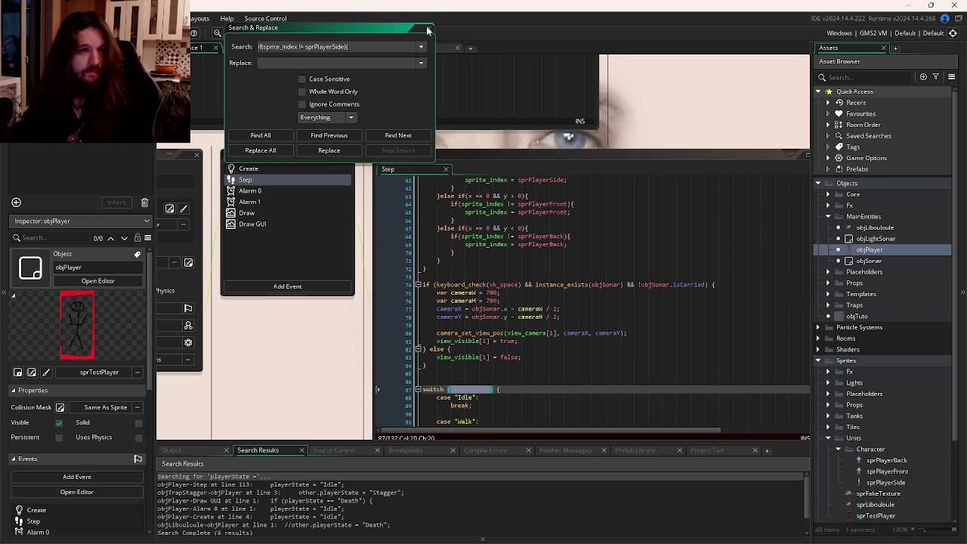
click(428, 28)
click(537, 284)
scroll(530, 284, down, 3)
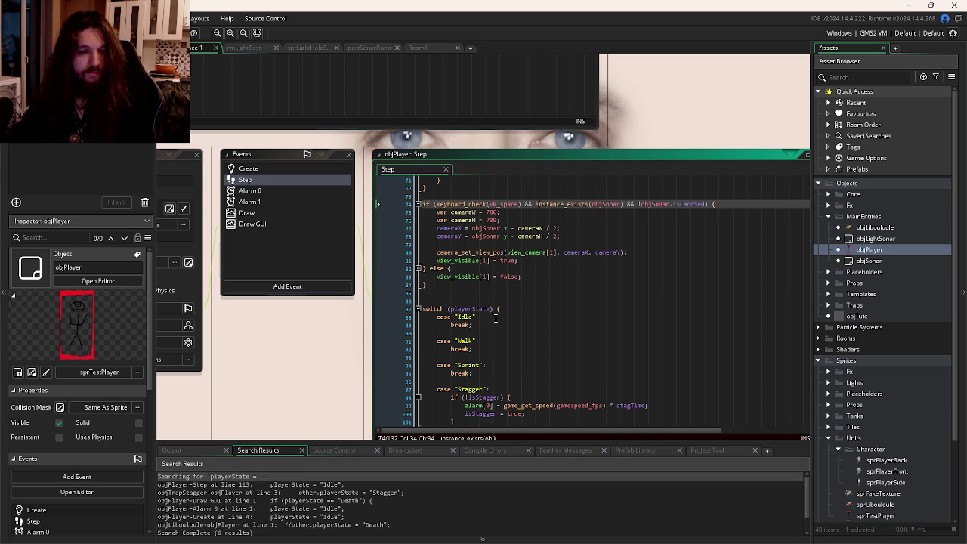
scroll(495, 318, down, 1)
click(494, 320)
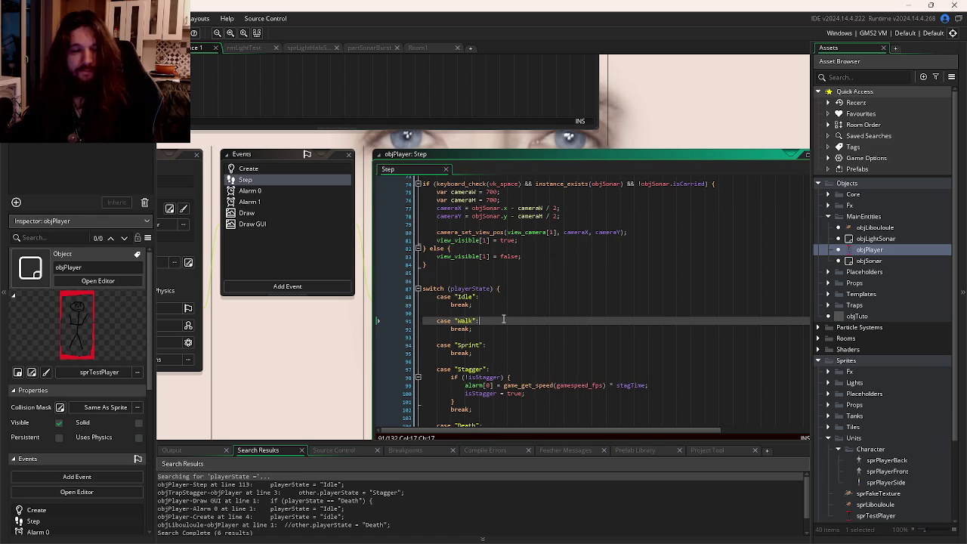
scroll(503, 319, up, 4)
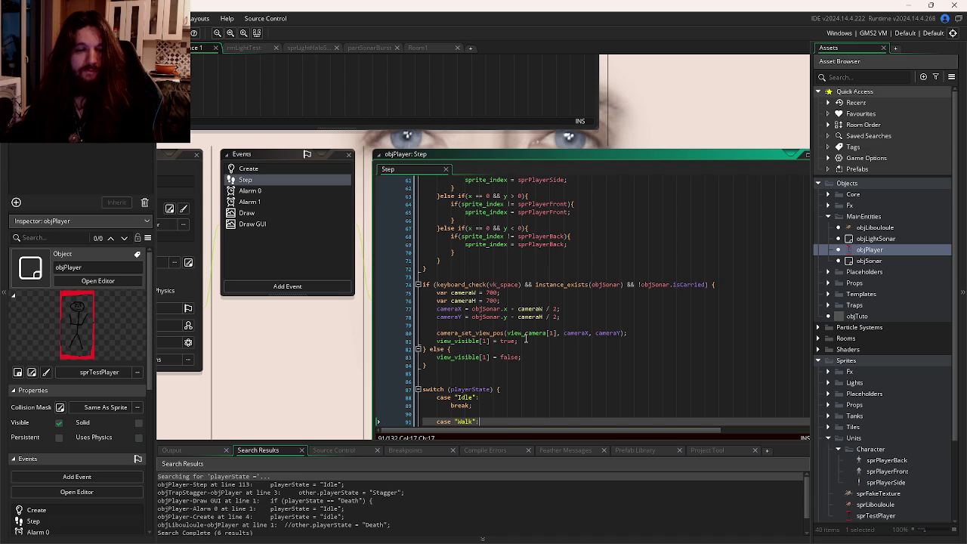
scroll(525, 336, down, 1)
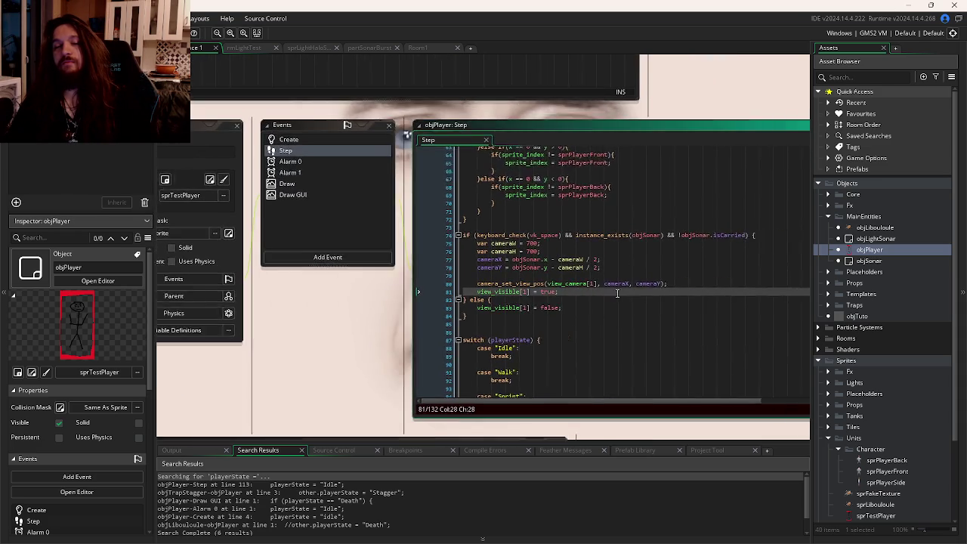
click(600, 279)
drag(637, 273, 583, 280)
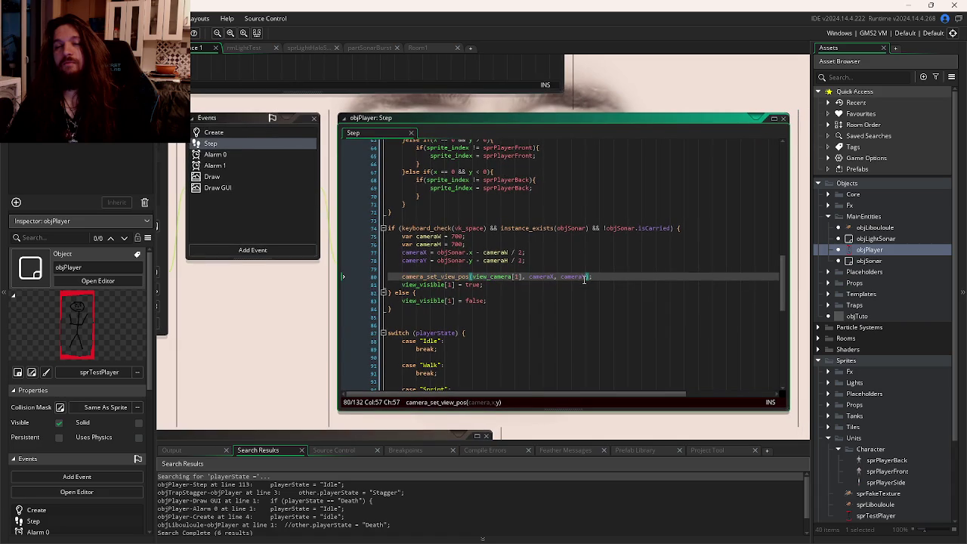
click(429, 309)
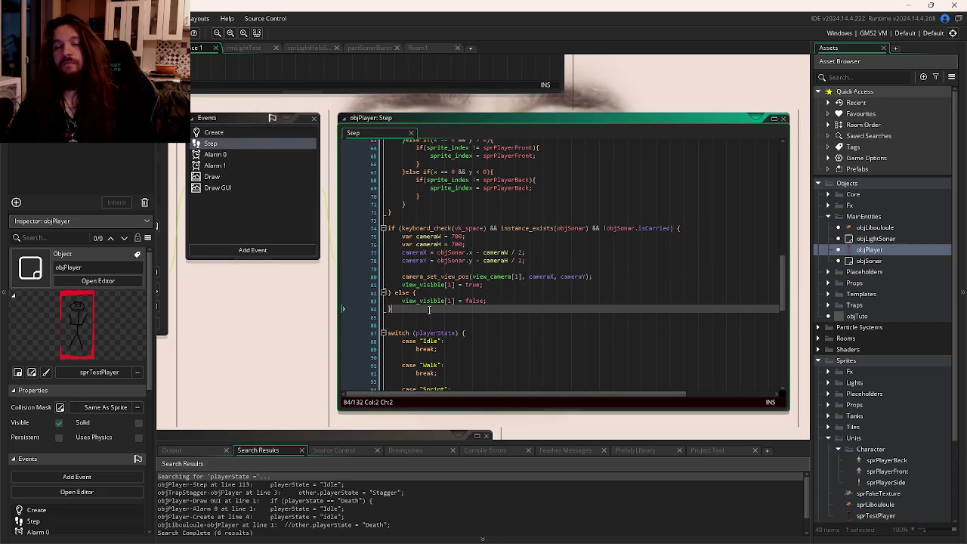
click(524, 287)
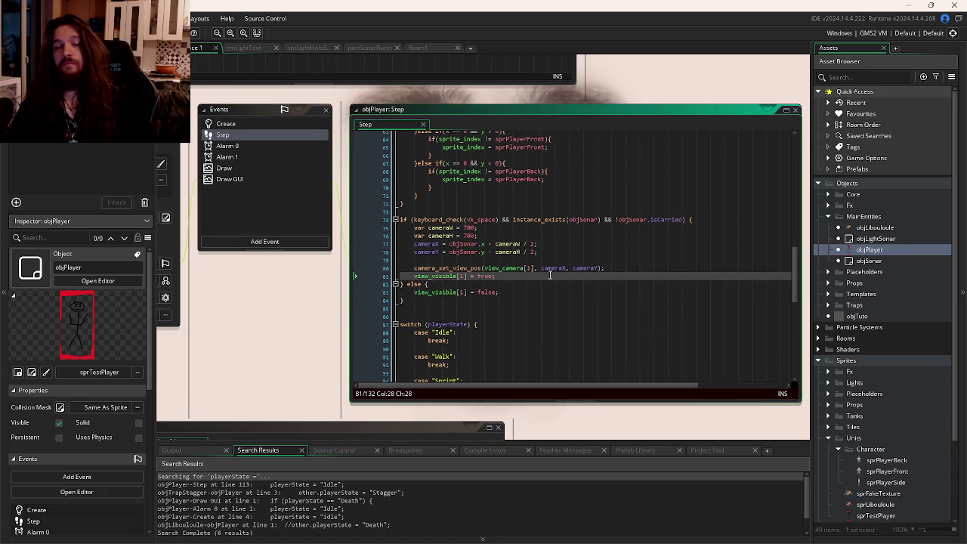
scroll(591, 300, up, 3)
scroll(597, 298, up, 5)
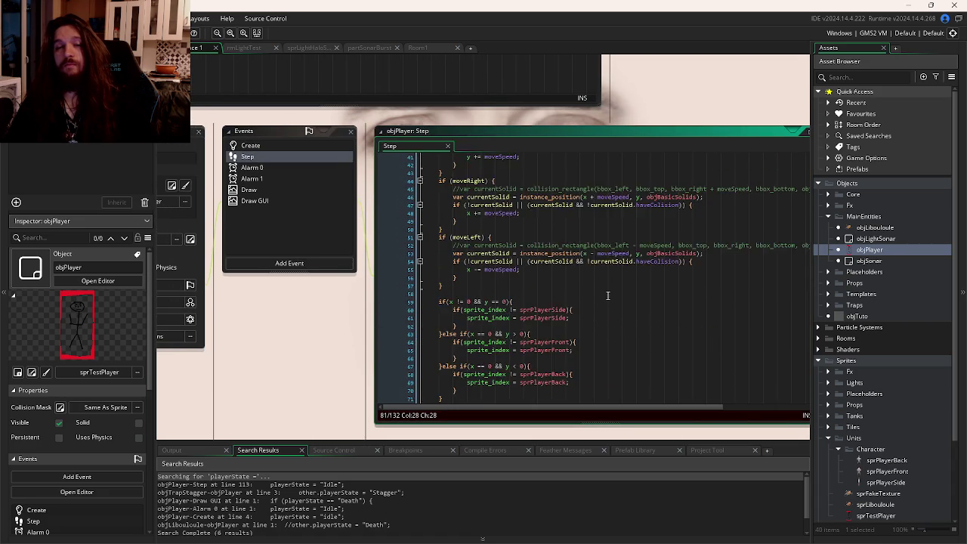
scroll(607, 293, down, 4)
scroll(607, 293, down, 2)
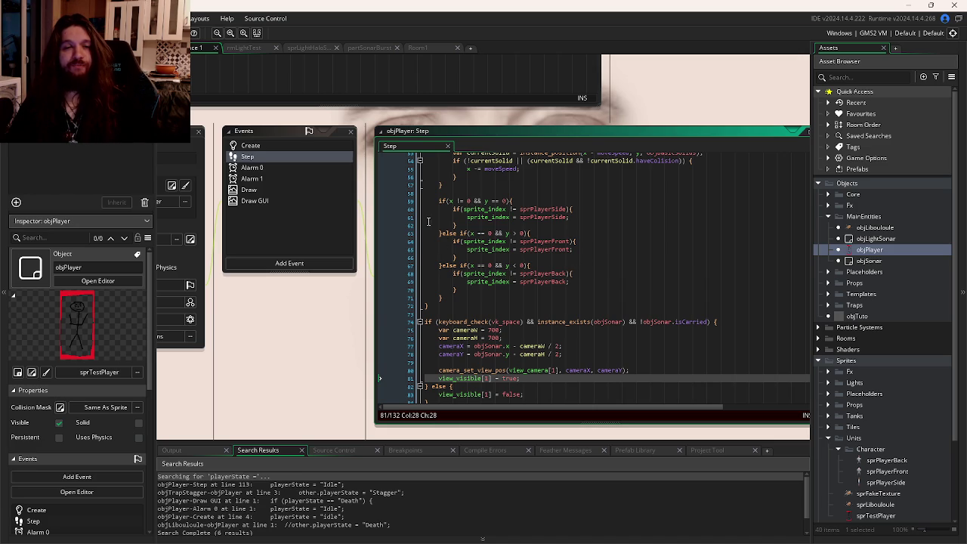
click(507, 201)
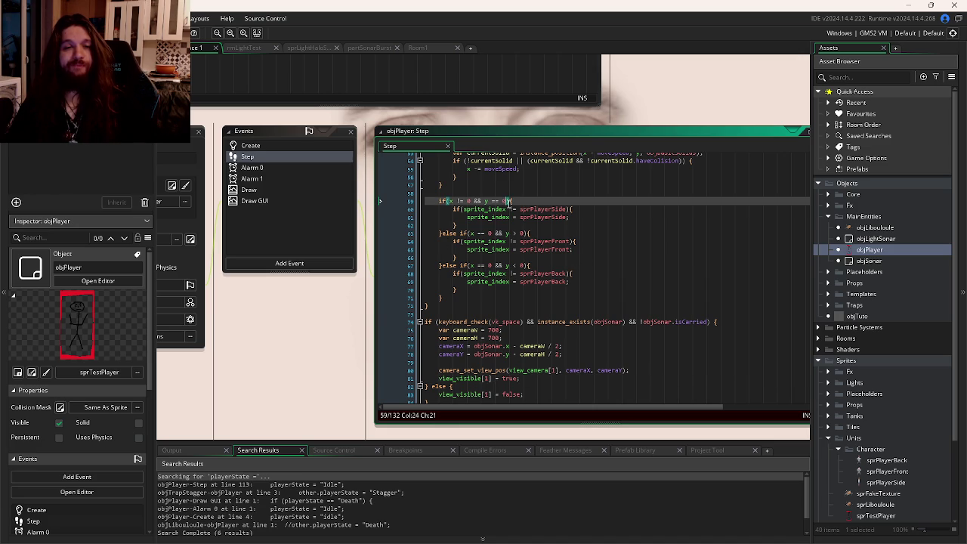
click(531, 232)
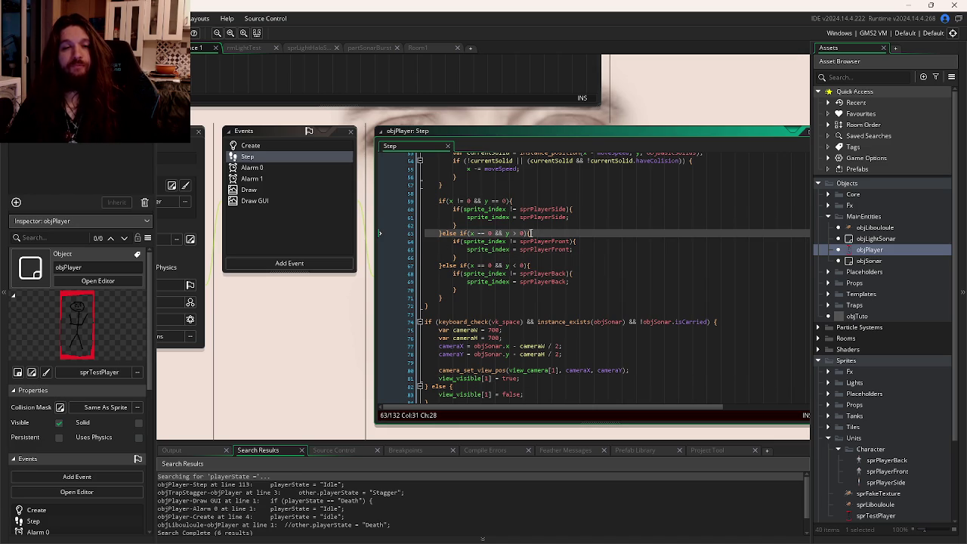
click(528, 265)
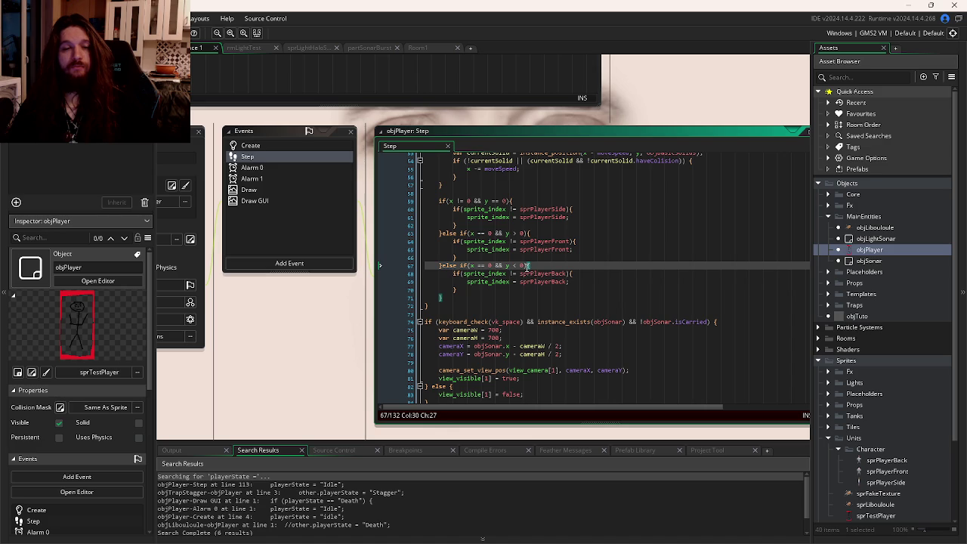
scroll(453, 290, up, 12)
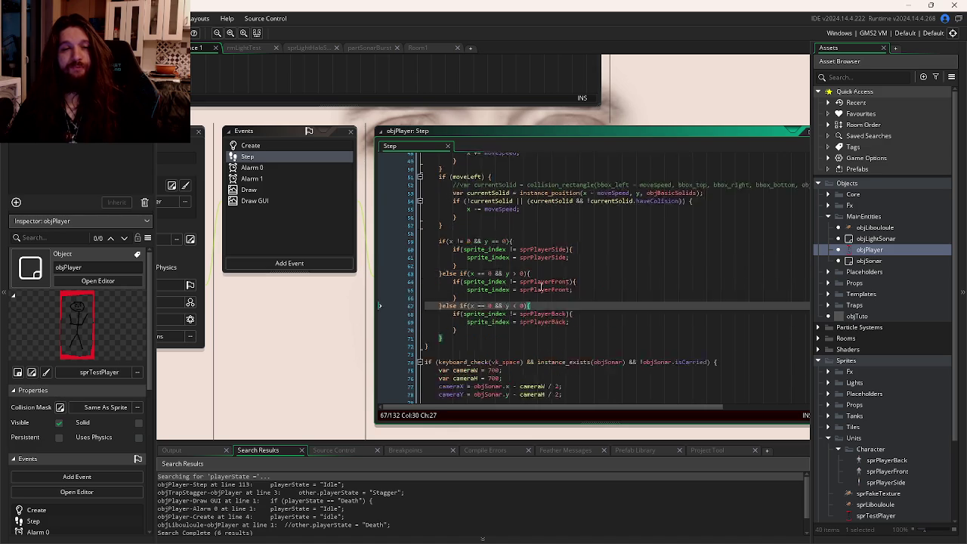
scroll(542, 290, down, 12)
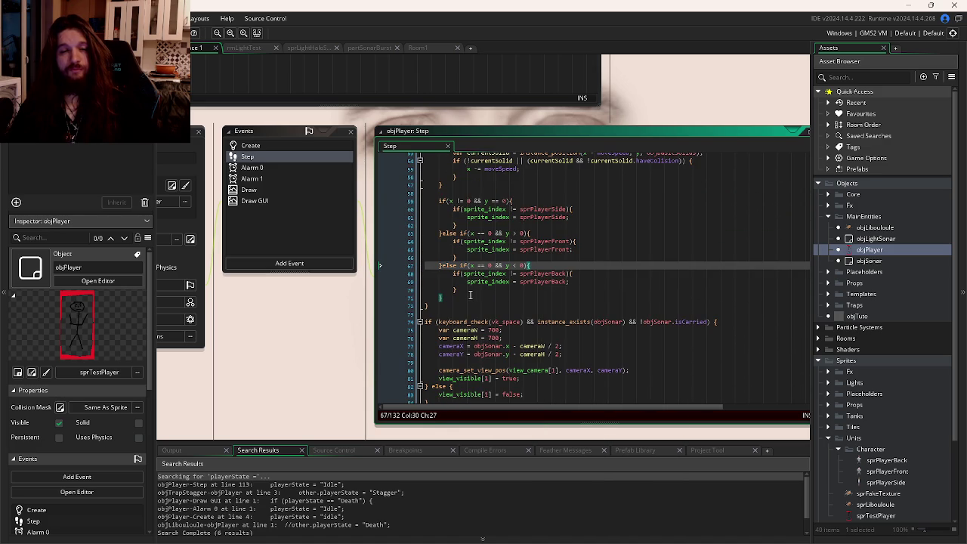
scroll(469, 294, up, 5)
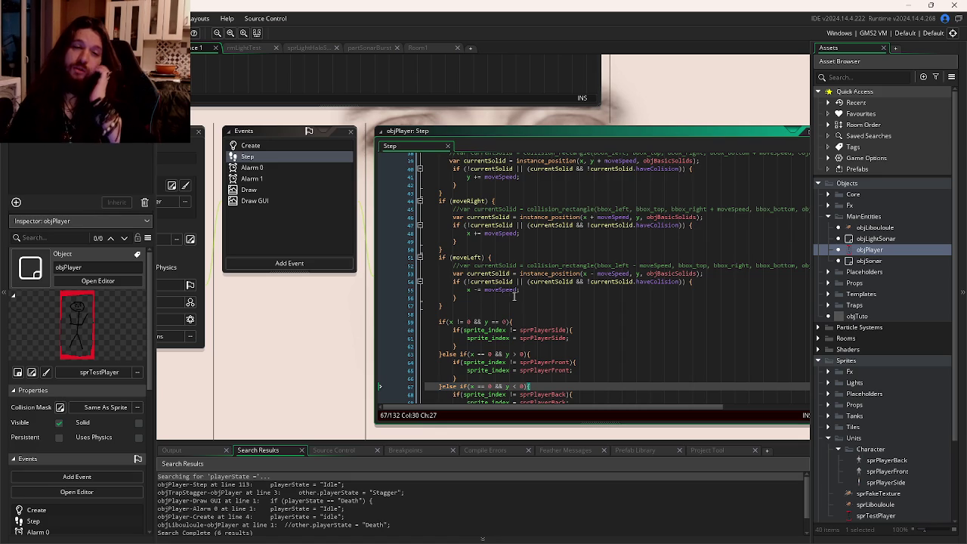
mouse_move(505, 291)
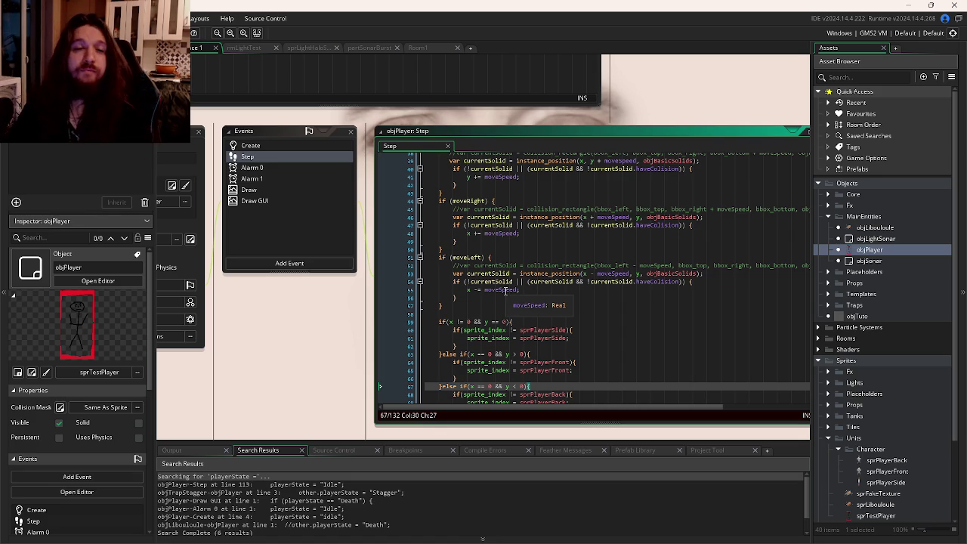
scroll(505, 290, up, 6)
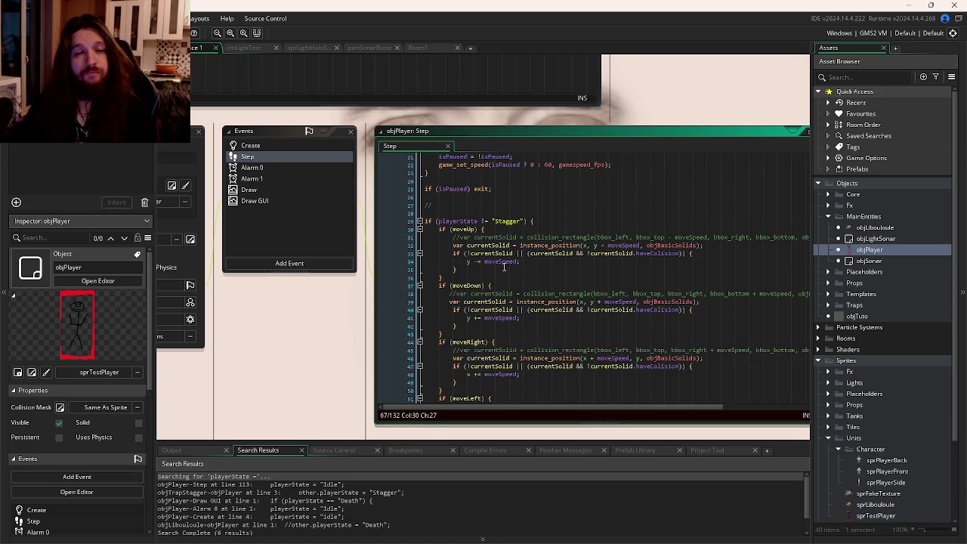
scroll(503, 265, up, 4)
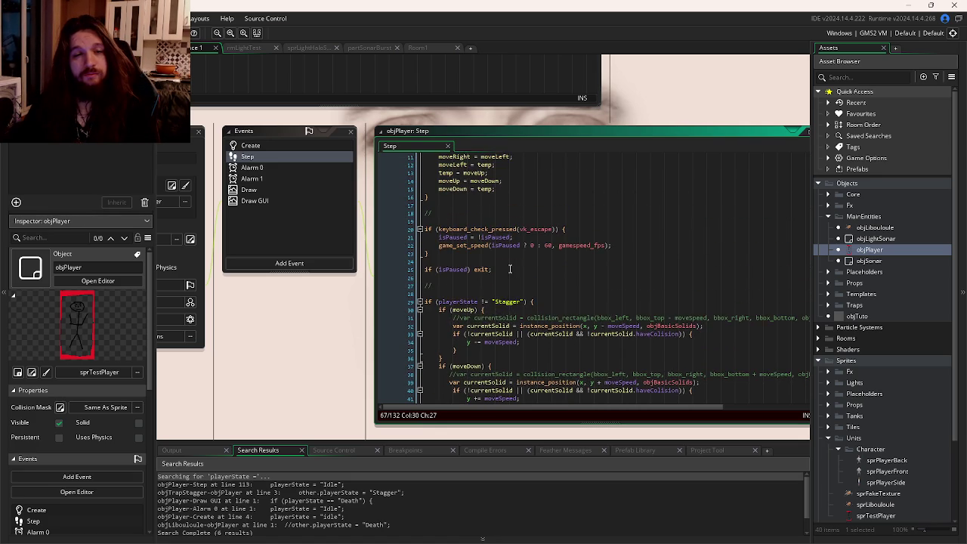
scroll(515, 274, up, 4)
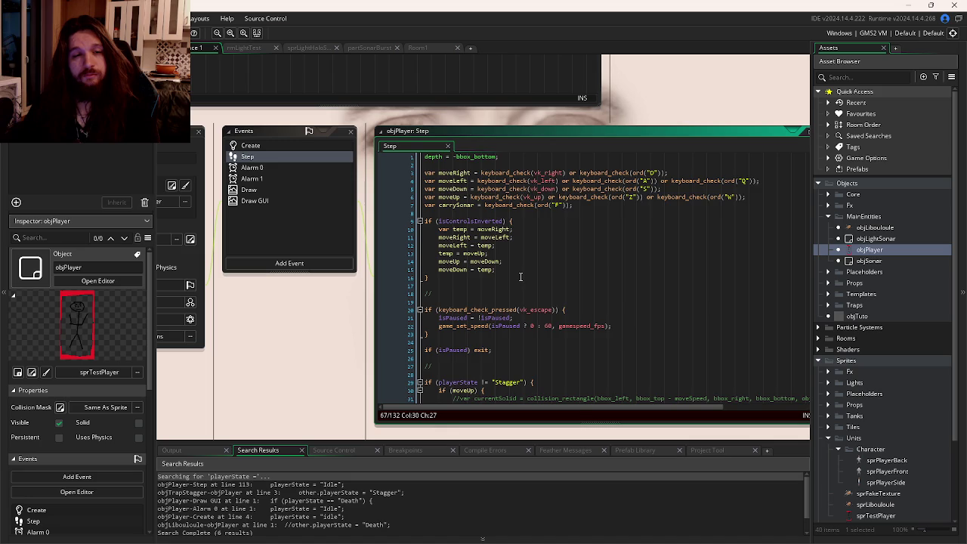
scroll(520, 276, down, 4)
scroll(520, 276, down, 4)
double_click(504, 262)
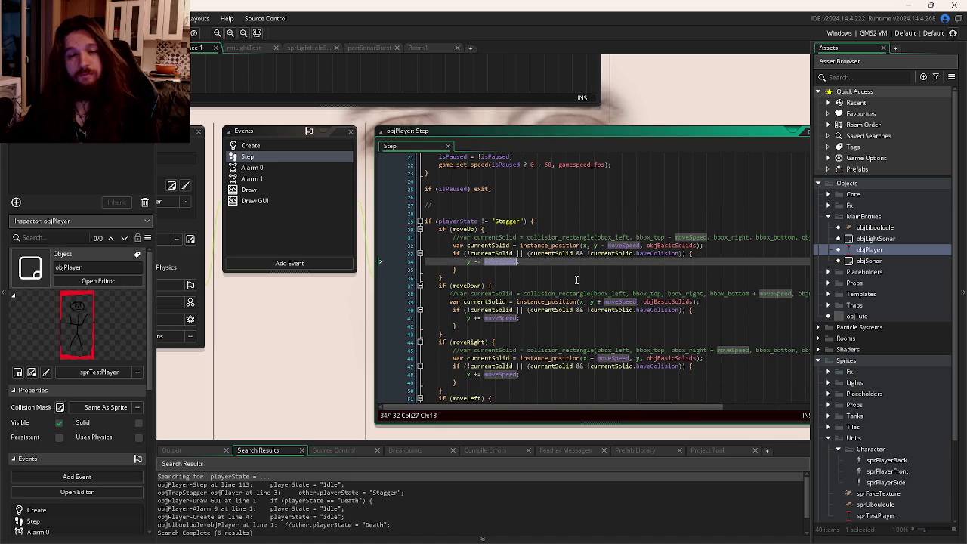
scroll(578, 280, down, 8)
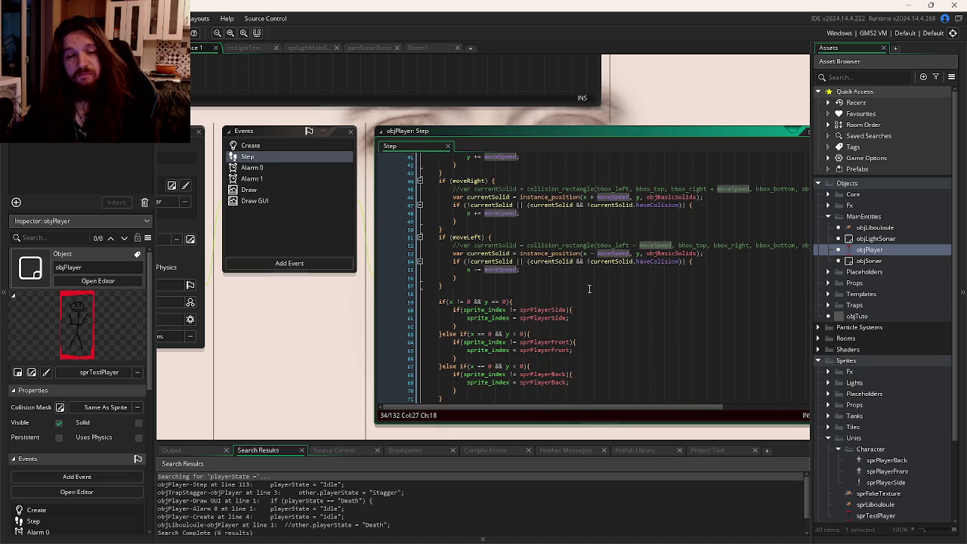
double_click(515, 270)
scroll(558, 280, up, 8)
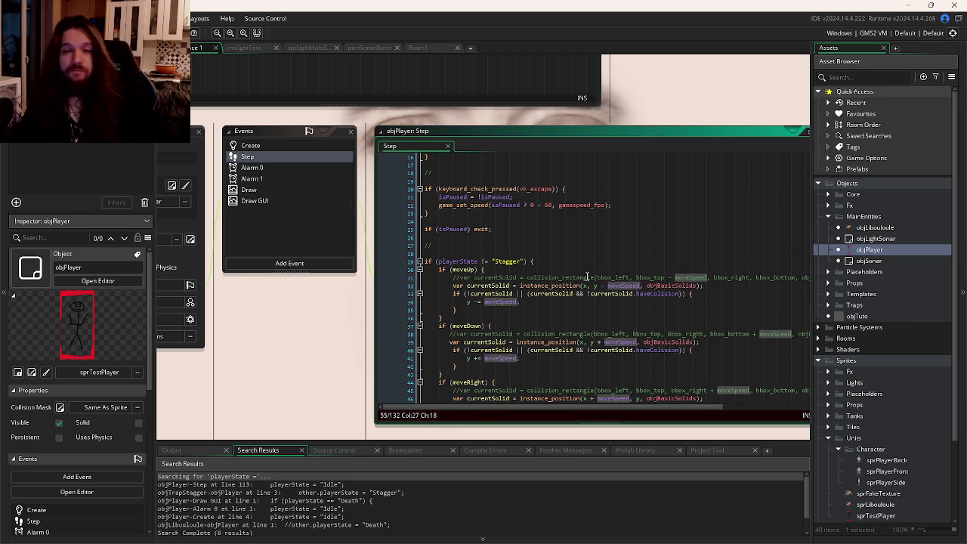
click(631, 286)
double_click(631, 286)
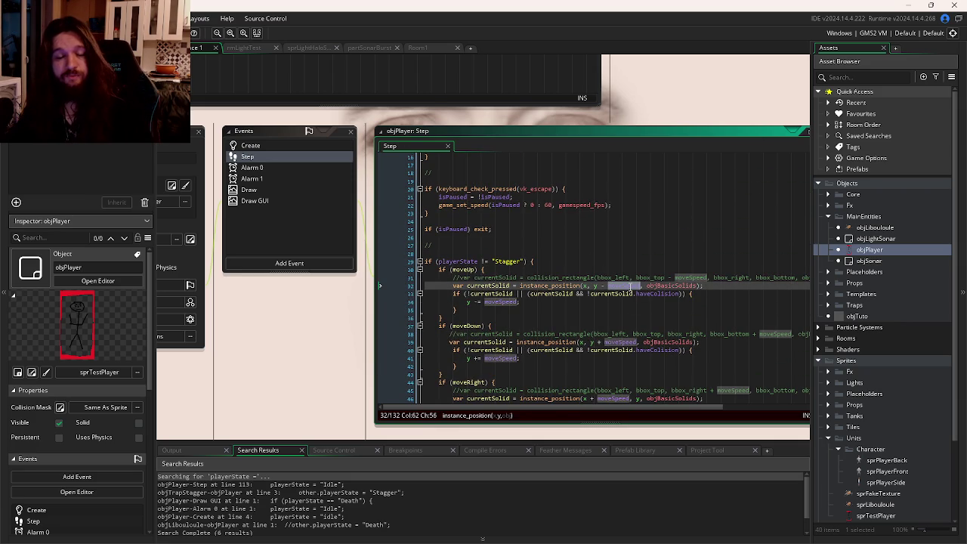
- Search the whole project for moveSpeed and open the Alarm 1 code that resets it
key(ctrl+shift+f)
key(Return)
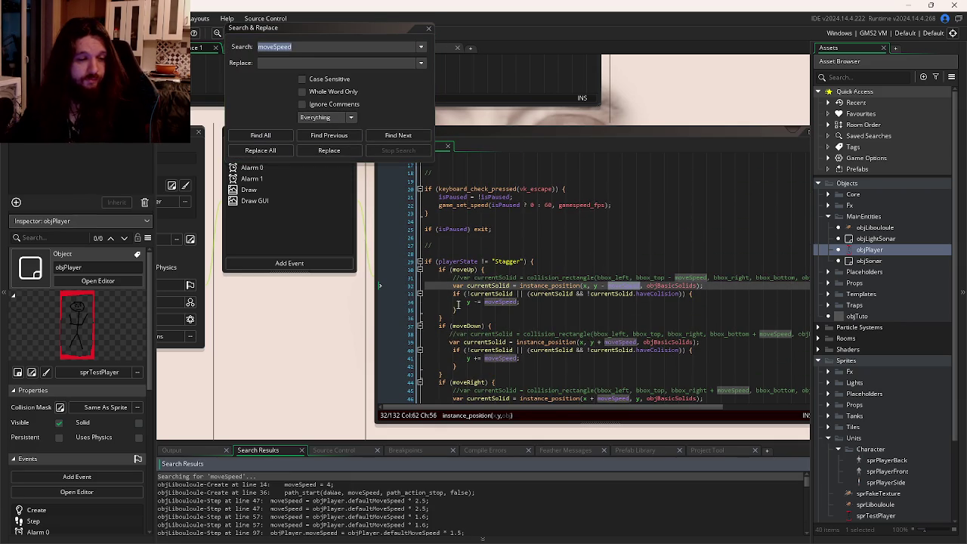
scroll(357, 491, down, 5)
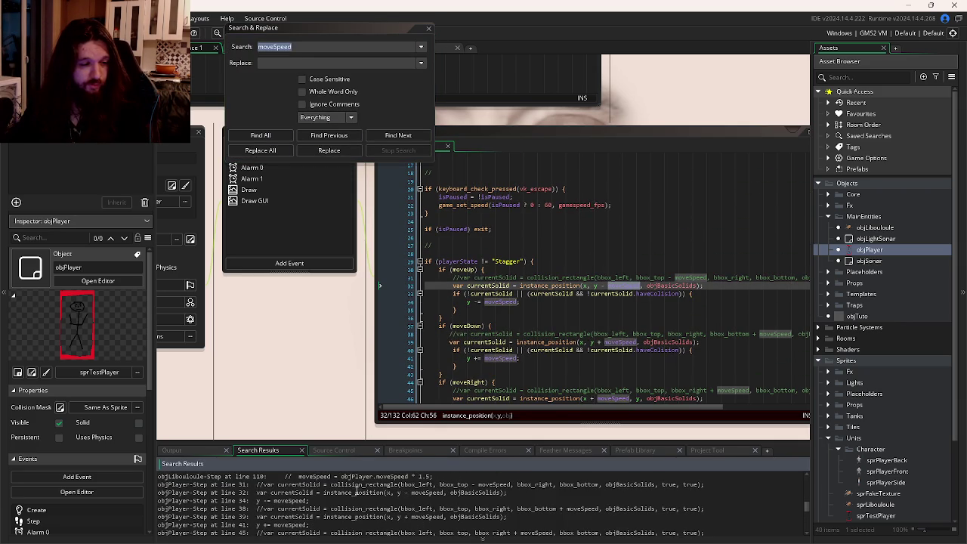
scroll(293, 500, down, 6)
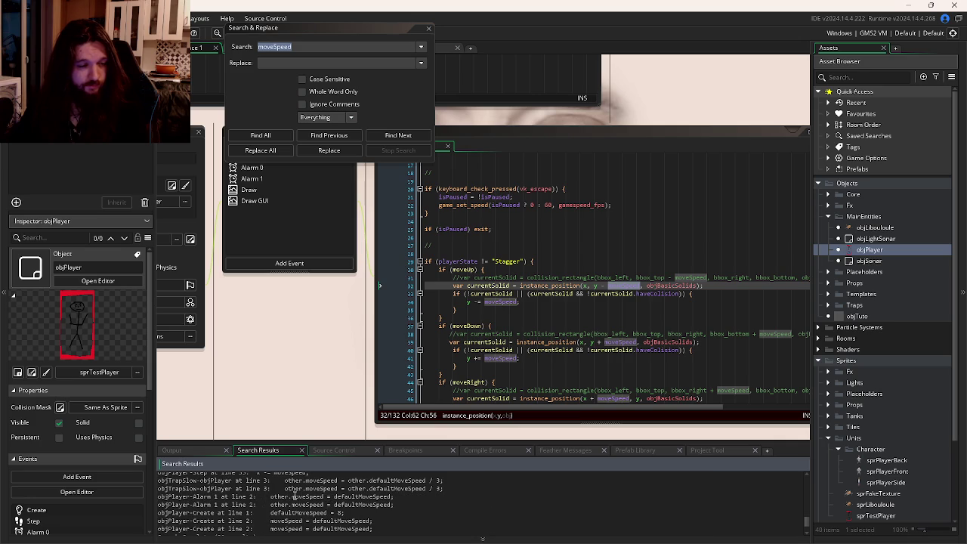
double_click(294, 496)
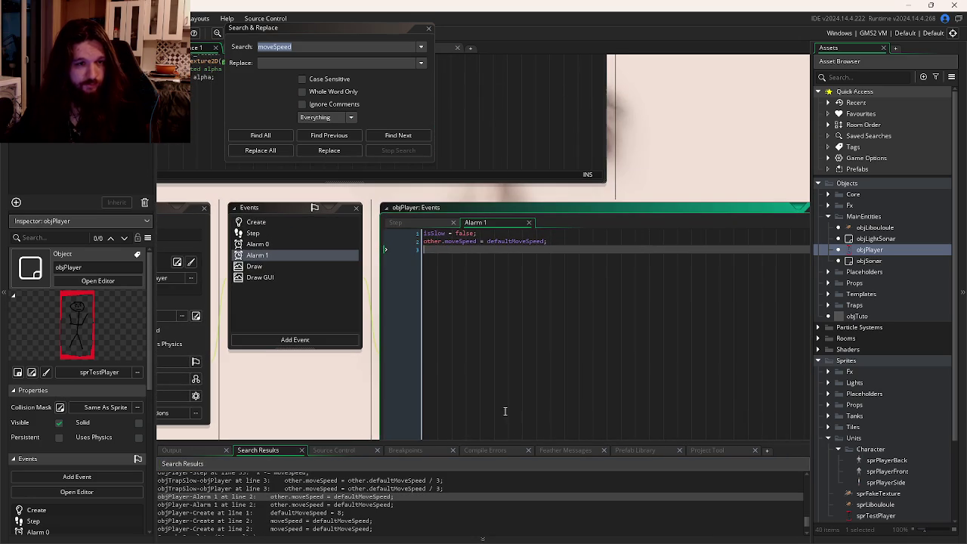
double_click(505, 241)
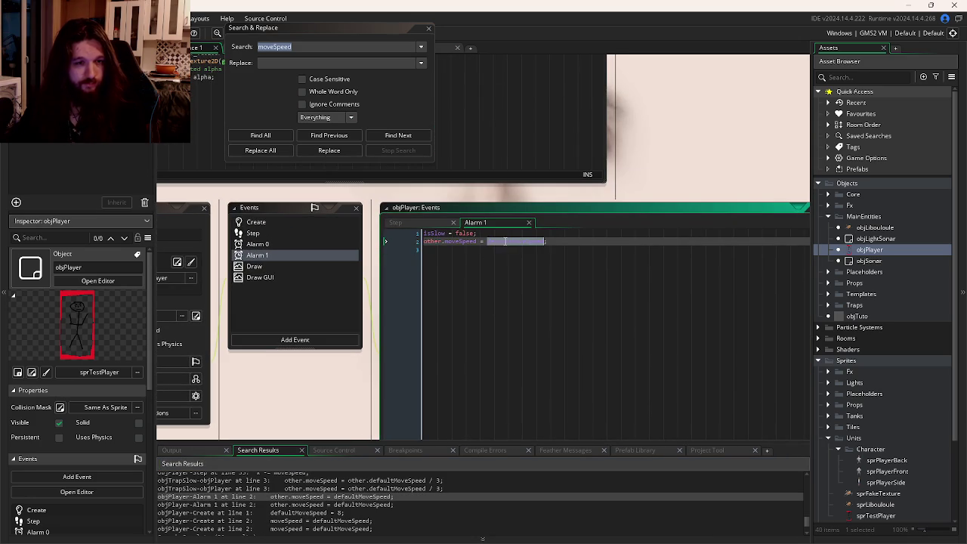
- Find alarm[1 in the Step code, then list every alarm[1 match across the project
click(395, 222)
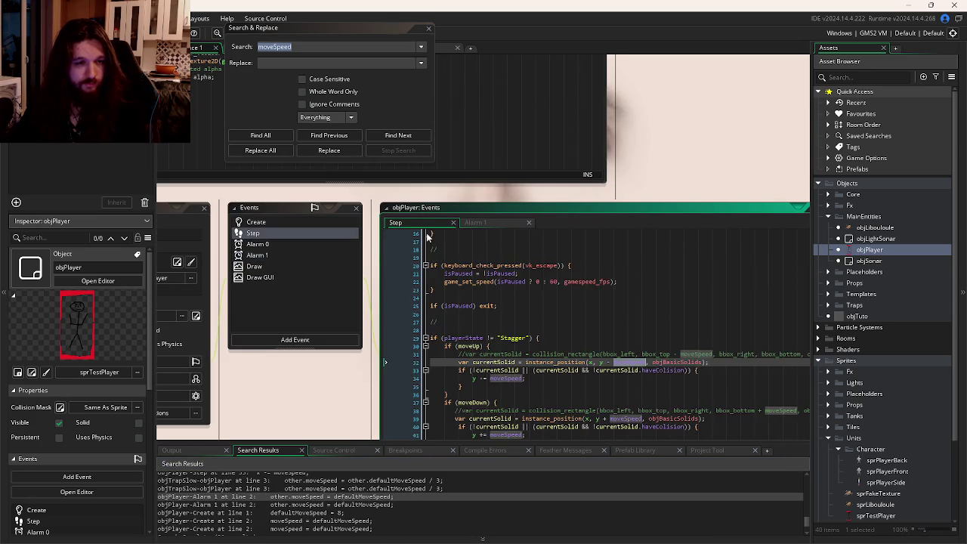
scroll(532, 302, down, 1)
click(532, 303)
key(ctrl+f)
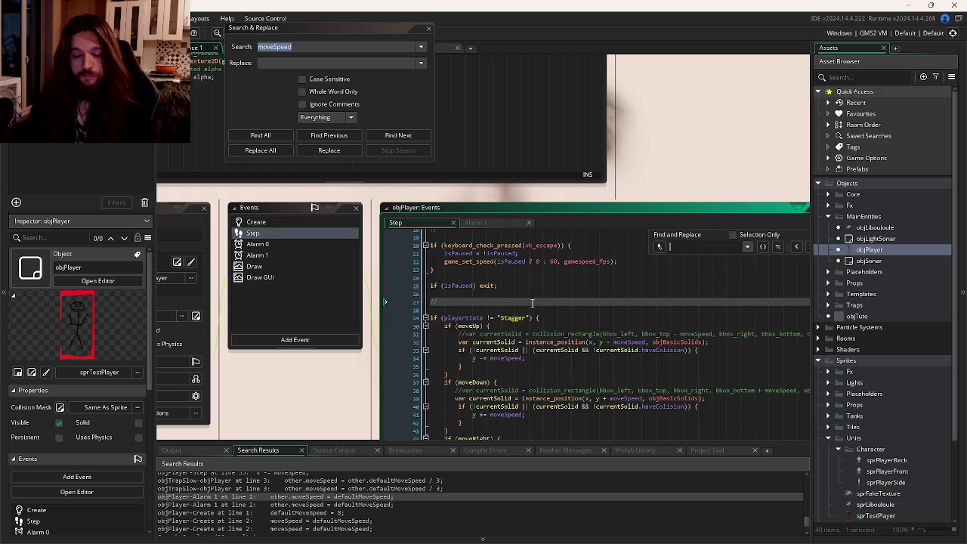
text(alarm[)
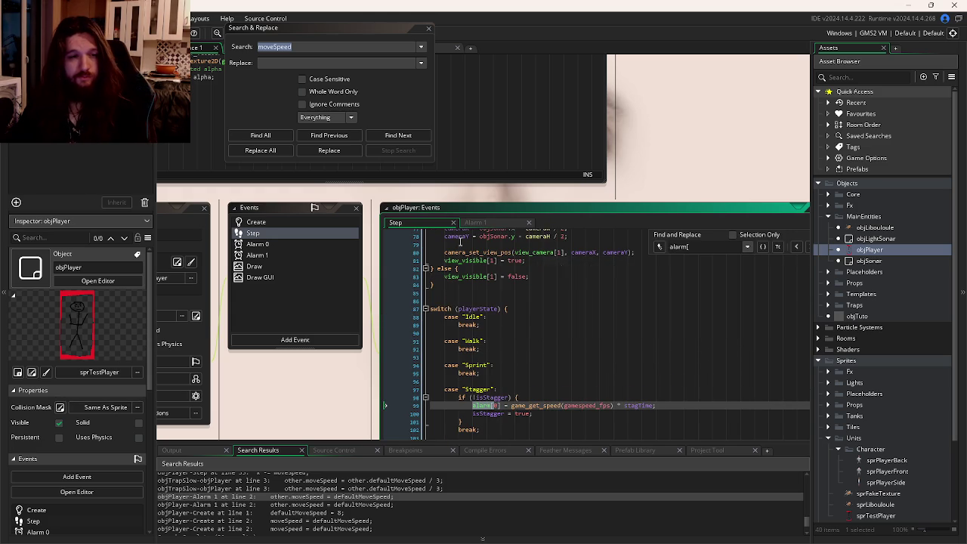
text(1)
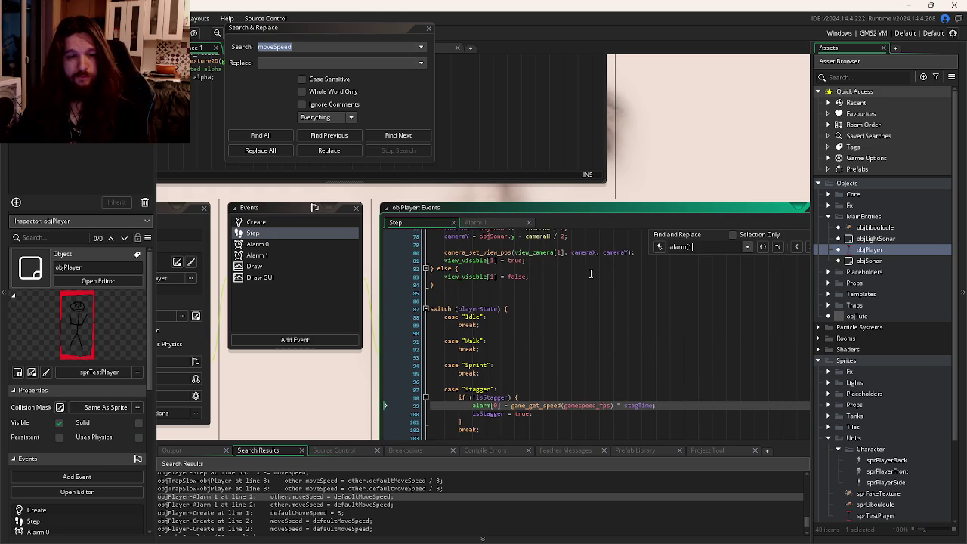
double_click(686, 247)
key(ctrl+c)
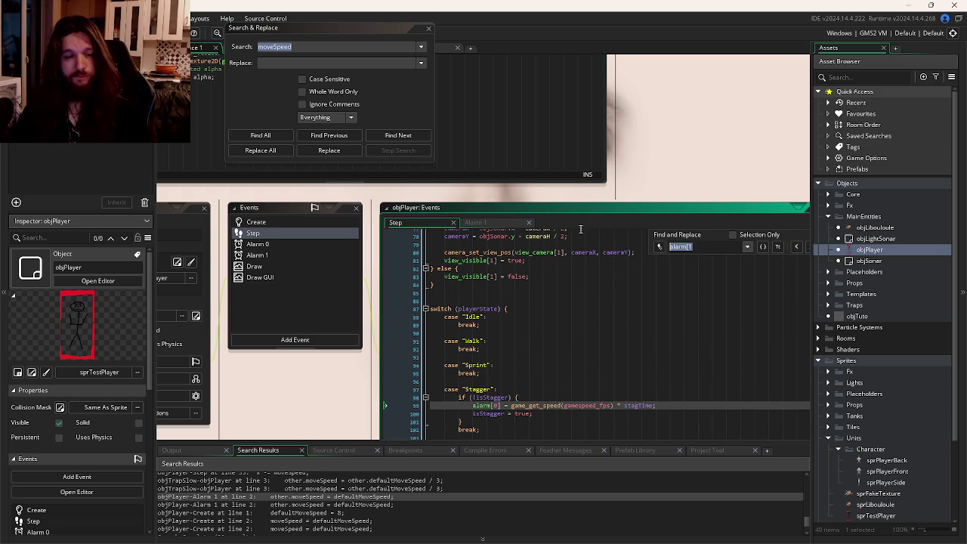
click(306, 47)
key(ctrl+v)
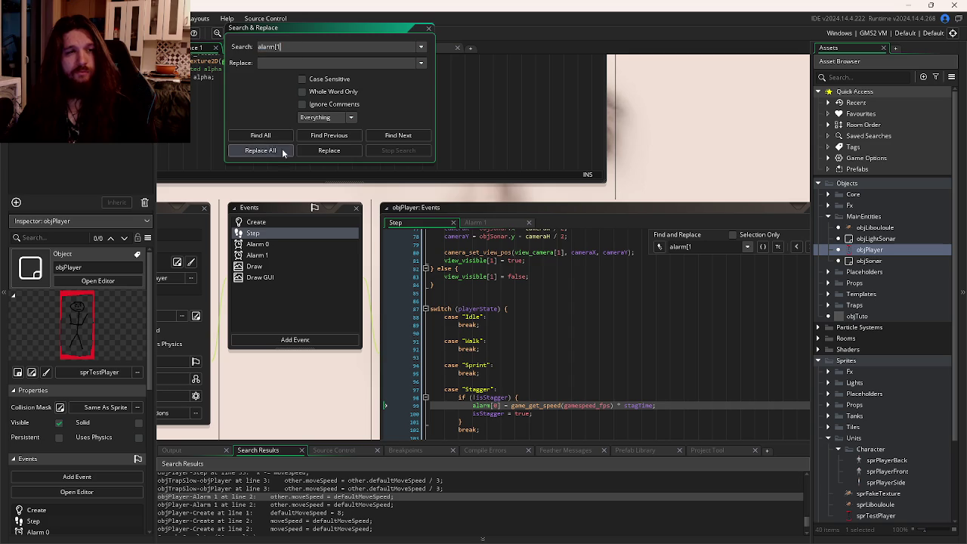
click(260, 135)
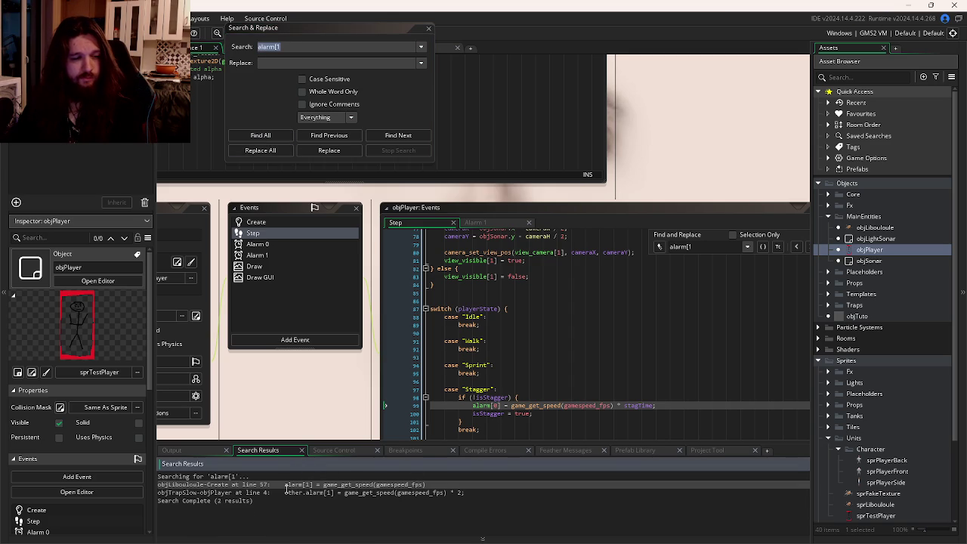
- Close the project search window and the inline find bar, returning to the Step code
click(428, 30)
click(384, 313)
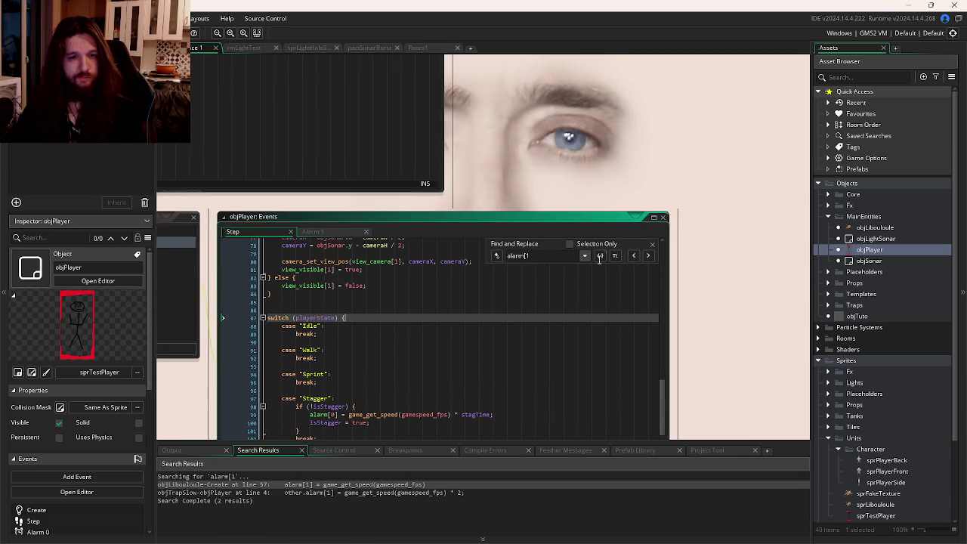
click(652, 245)
scroll(661, 254, up, 15)
click(535, 309)
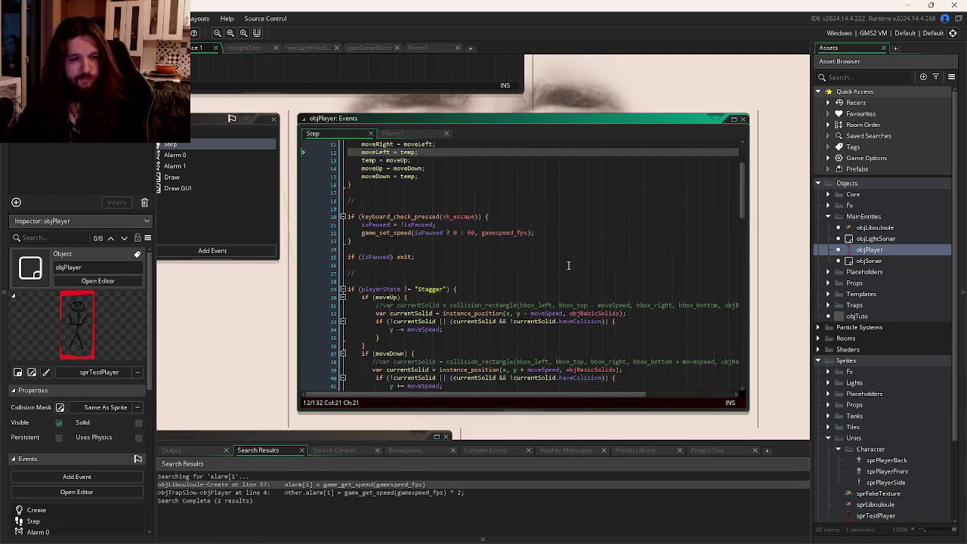
scroll(569, 264, down, 3)
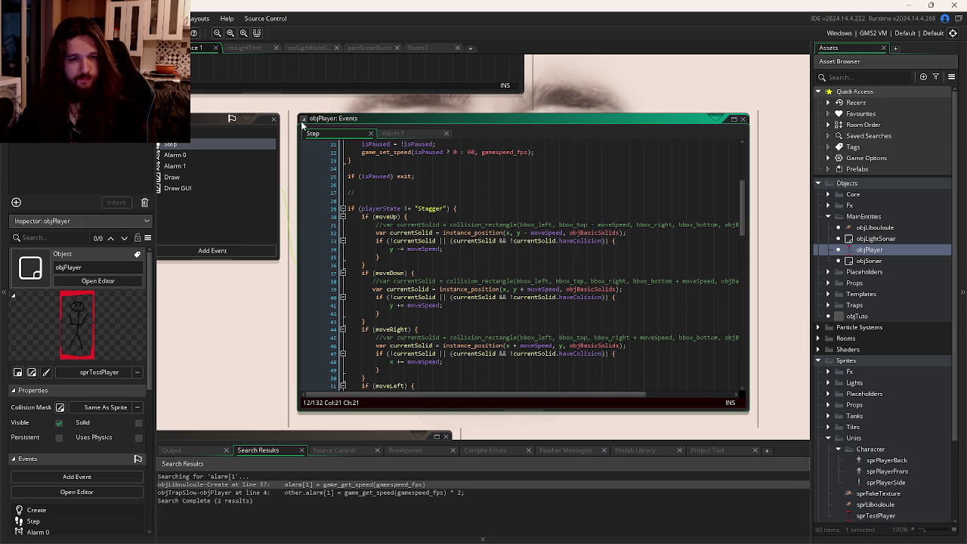
- Comment out the sprite_index if/else block on lines 59–71, run the game, then undo
scroll(387, 288, down, 9)
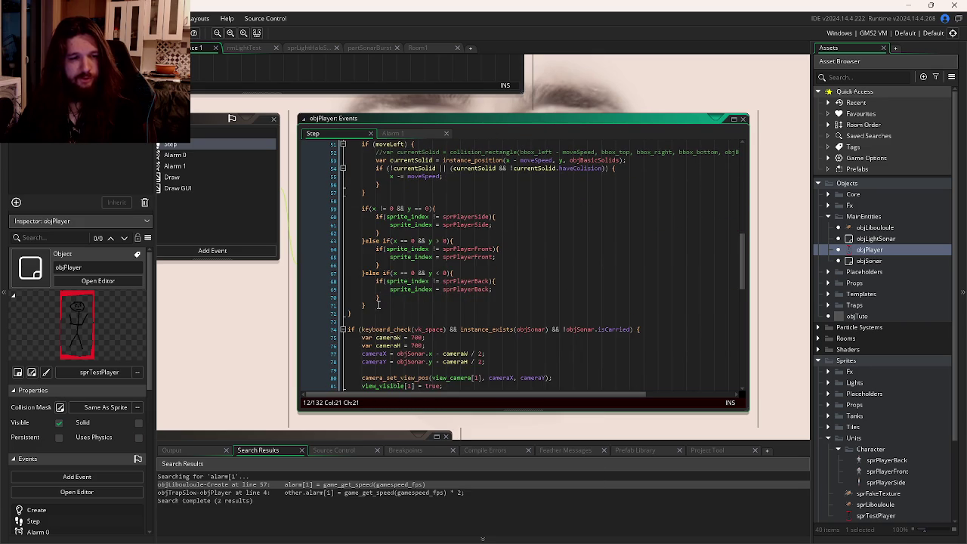
drag(378, 303, 348, 209)
key(ctrl+k)
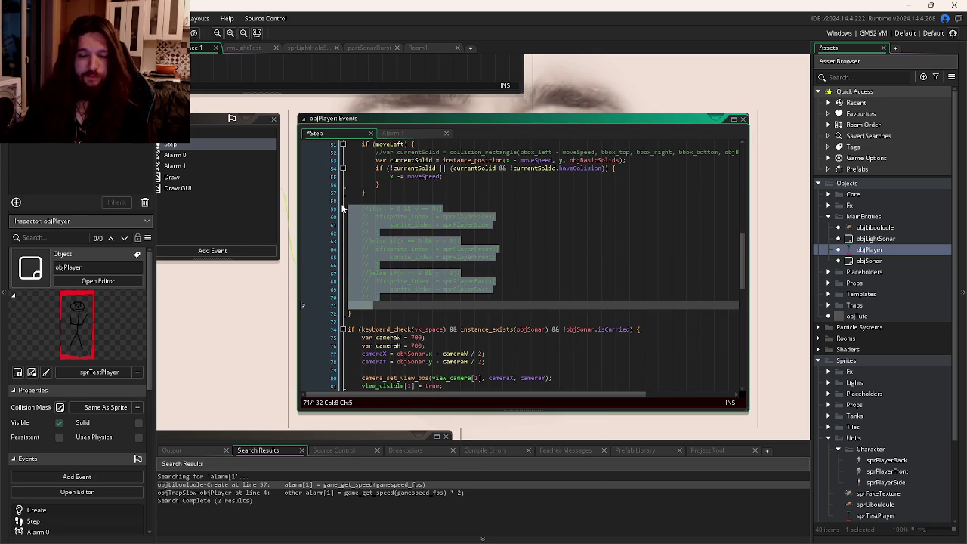
key(F5)
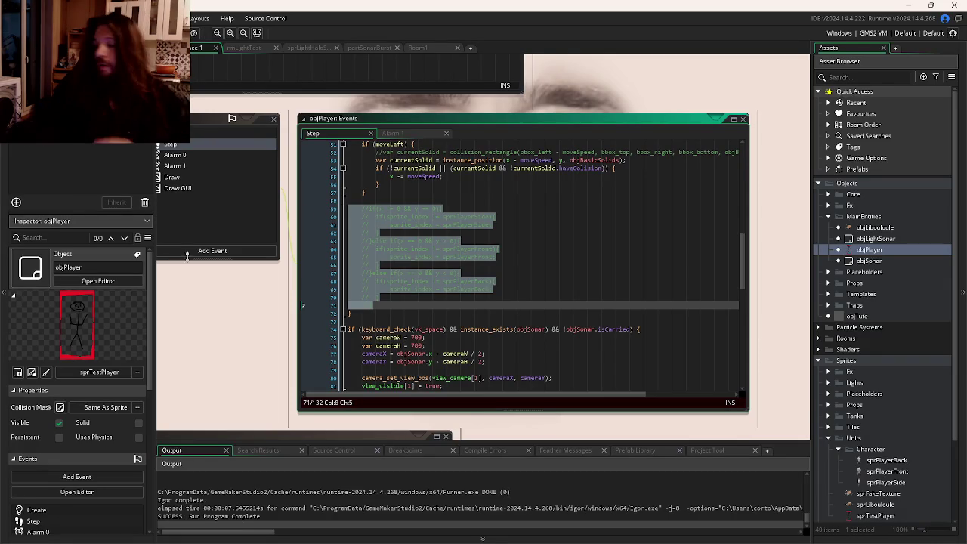
key(ctrl+z)
key(ctrl+z)
key(ctrl+z)
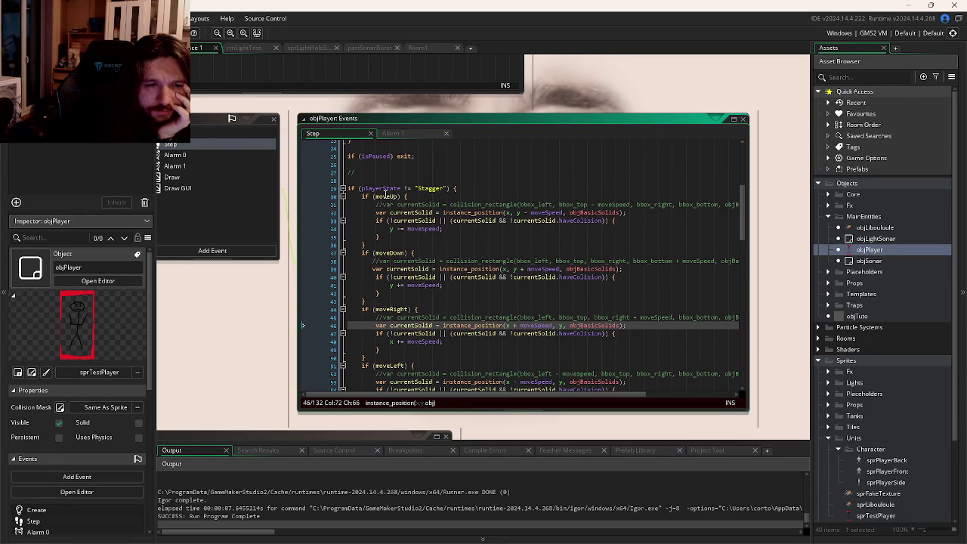
- Select the sprite-switching block at lines 59–71 and bring up the open-windows switcher
double_click(386, 196)
scroll(482, 234, up, 8)
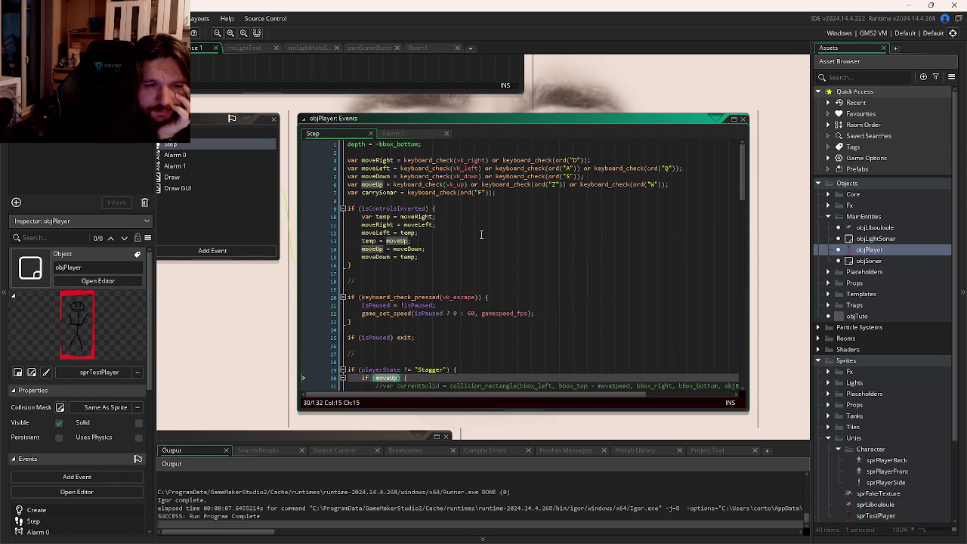
scroll(476, 235, down, 1)
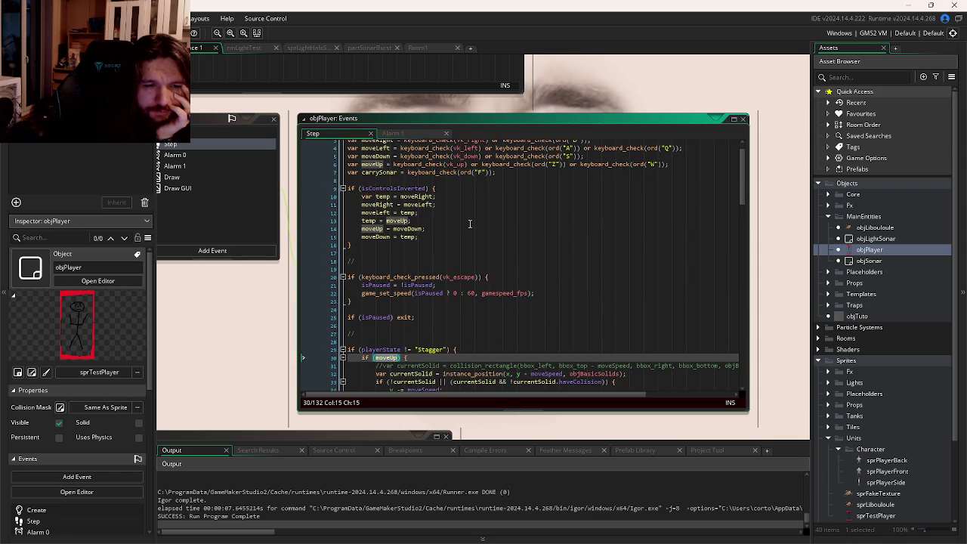
scroll(416, 224, down, 10)
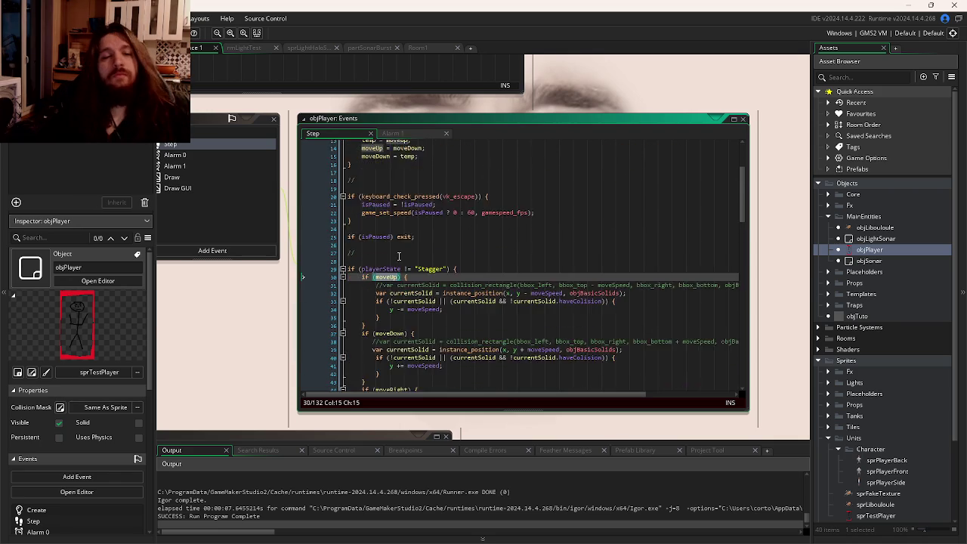
drag(361, 264, 435, 370)
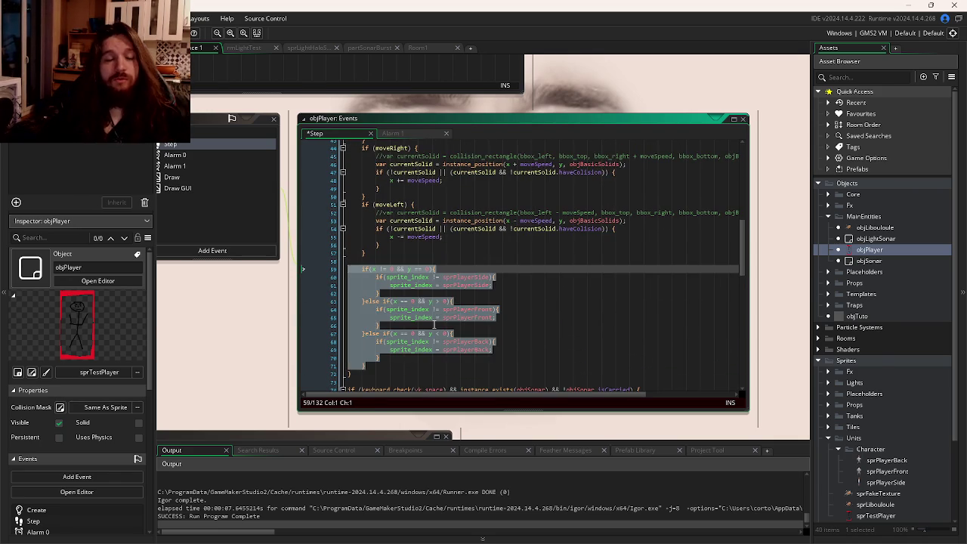
key(super+Tab)
key(alt+Tab)
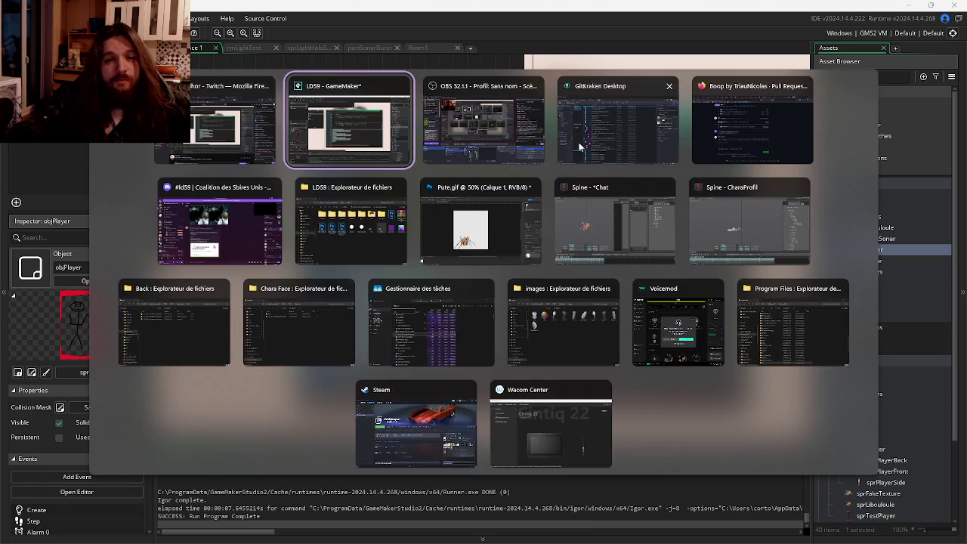
- Skip the YouTube mix to Tequila (Tequila Sunrise) (Spanish Version) in Firefox, then return to GameMaker
click(751, 130)
key(ctrl+Tab)
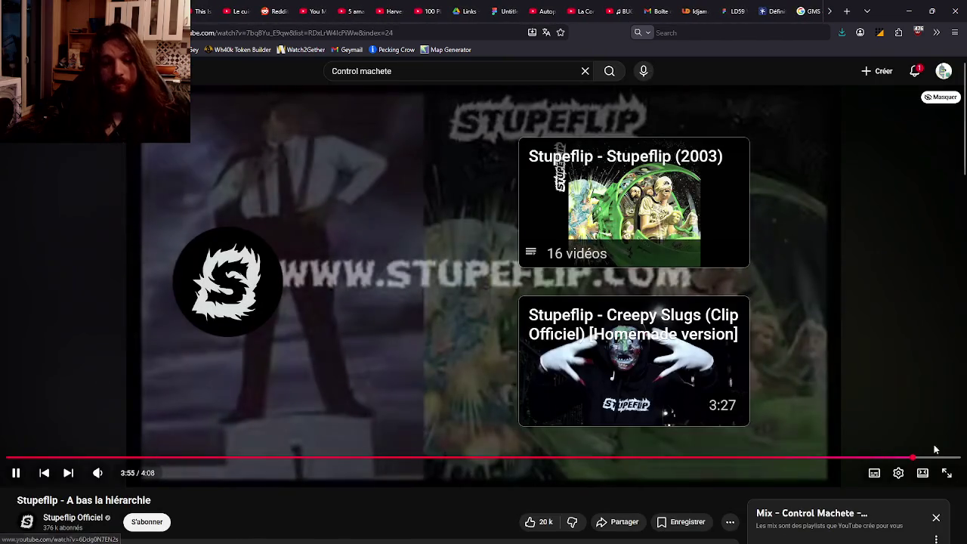
click(956, 457)
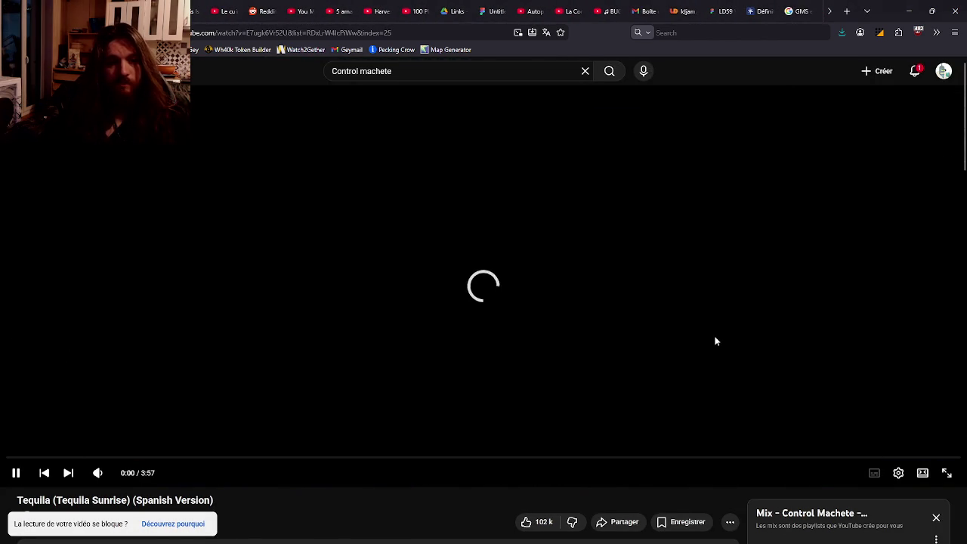
key(alt+Tab)
click(476, 253)
scroll(499, 266, up, 6)
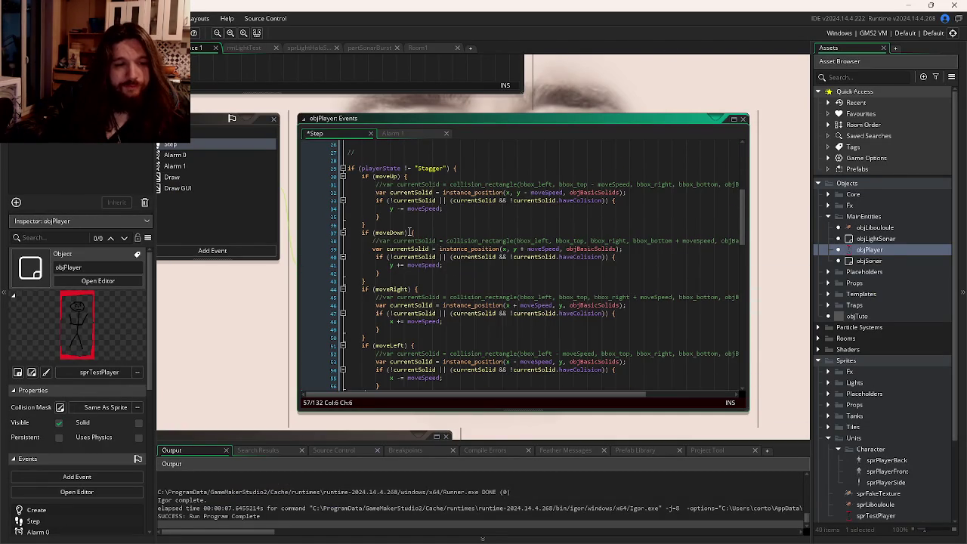
- Replace line 59's x != and y == 0 checks with moveUp and !moveDown
double_click(384, 176)
scroll(457, 251, down, 17)
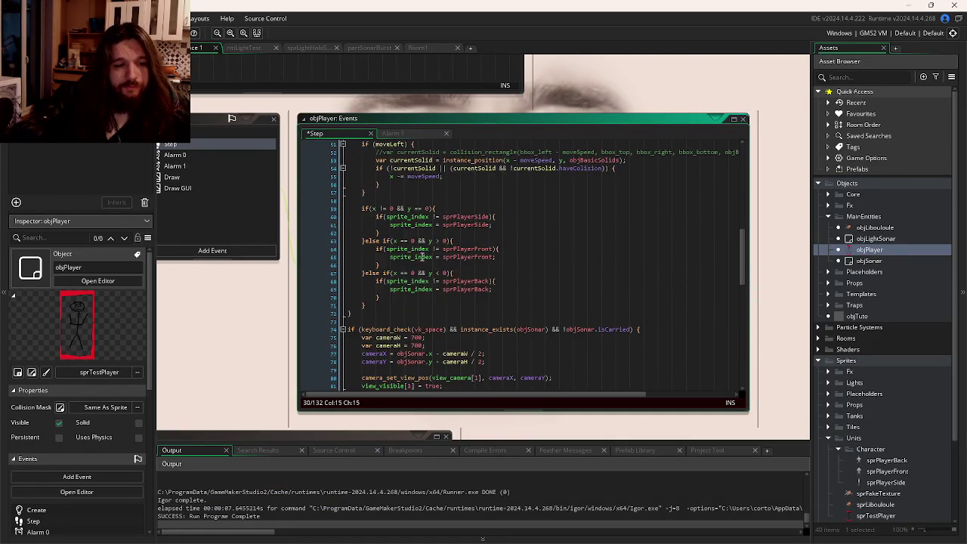
scroll(387, 290, up, 10)
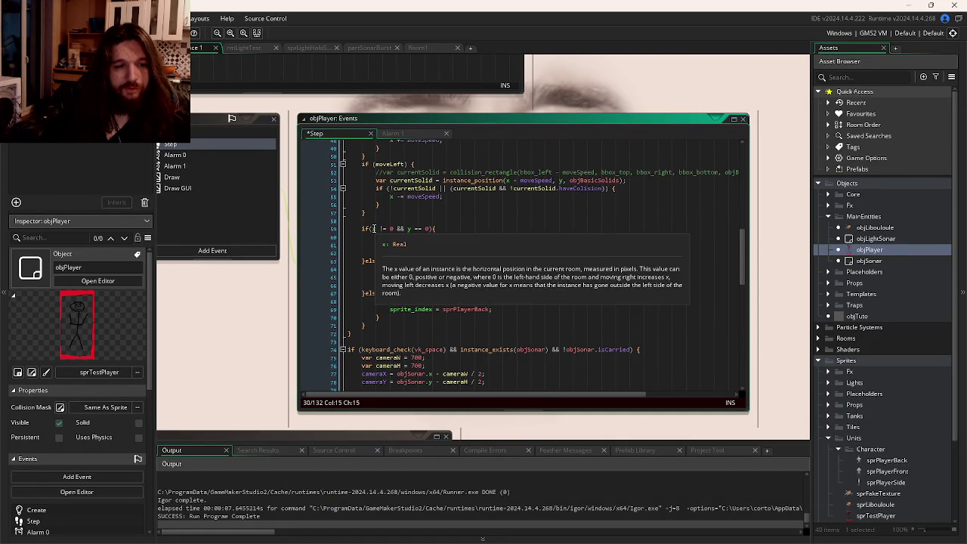
drag(372, 229, 391, 230)
text(moveUp)
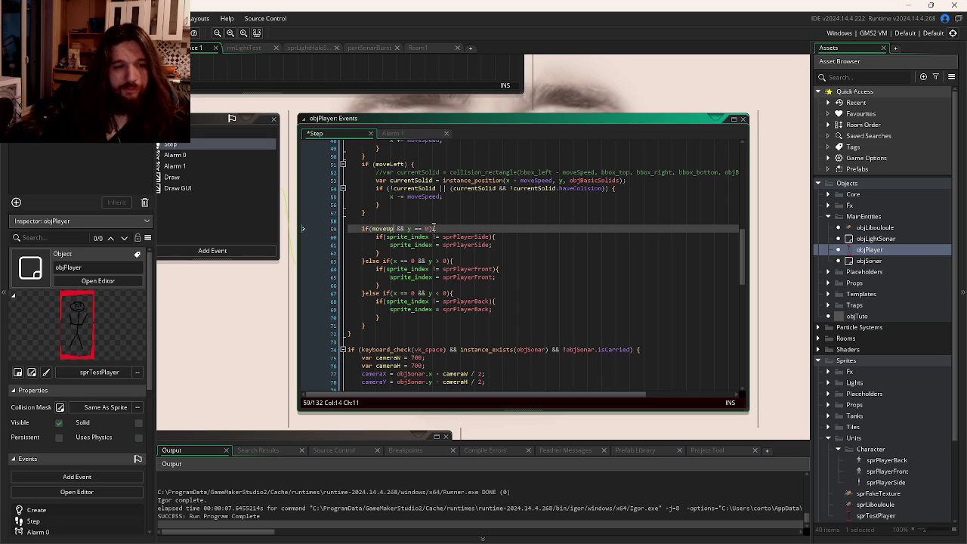
scroll(416, 238, up, 4)
scroll(406, 247, up, 2)
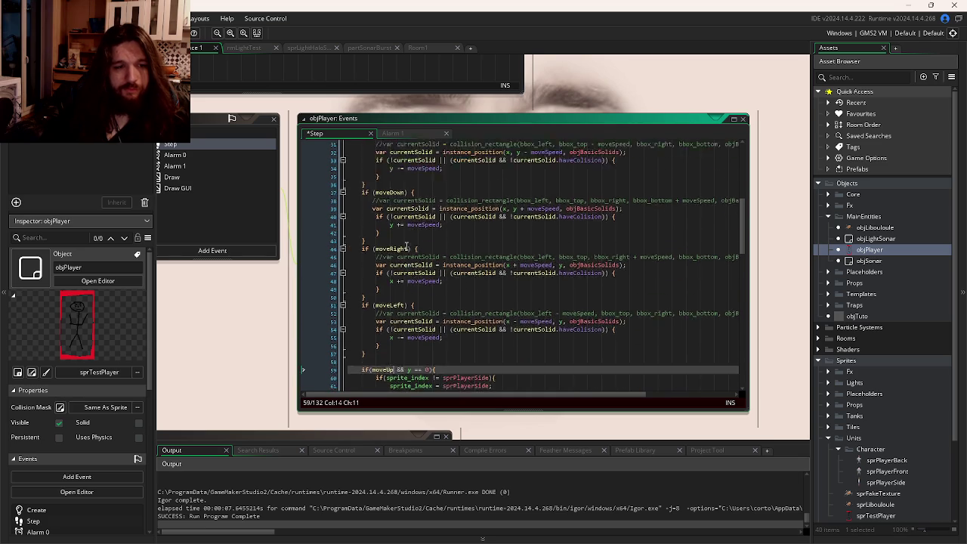
double_click(397, 214)
scroll(416, 330, down, 3)
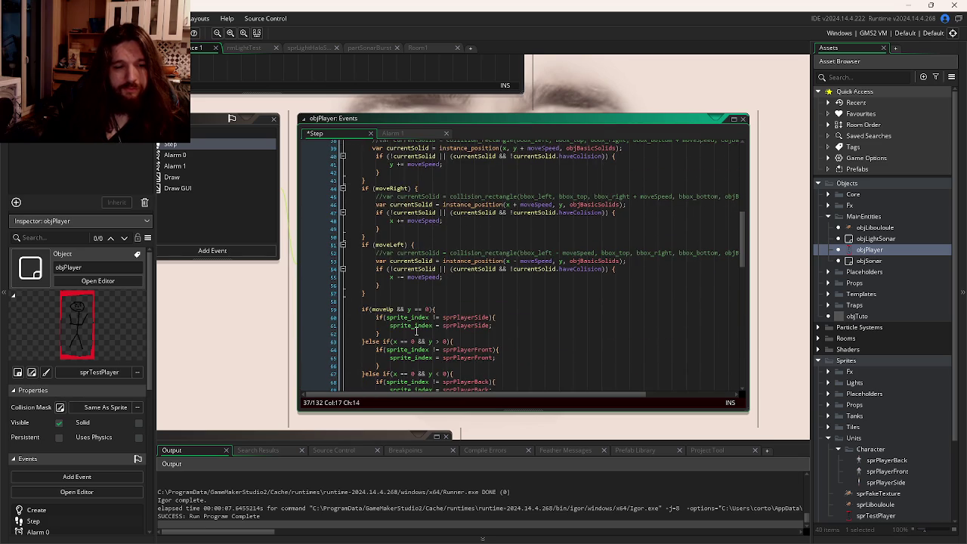
drag(429, 312, 411, 313)
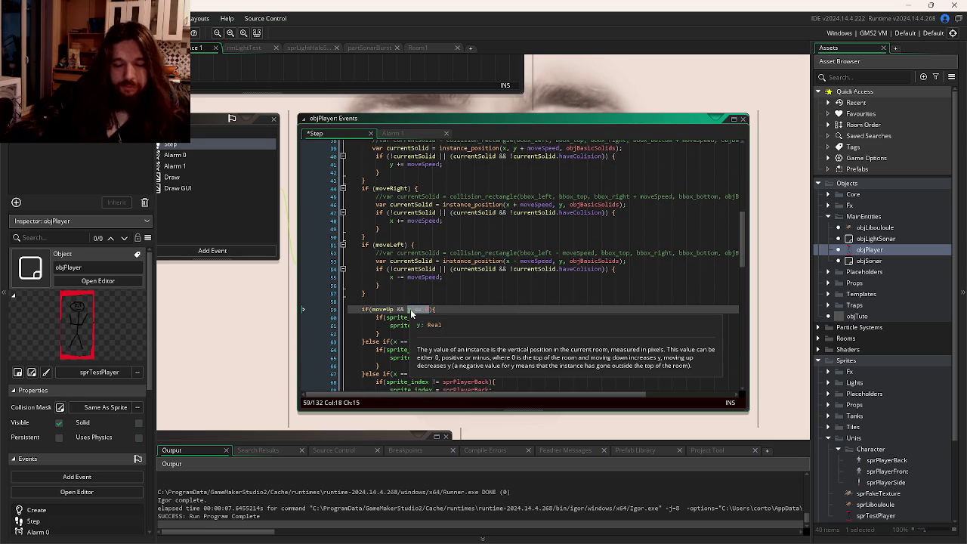
text(!moveDown)
scroll(423, 287, up, 3)
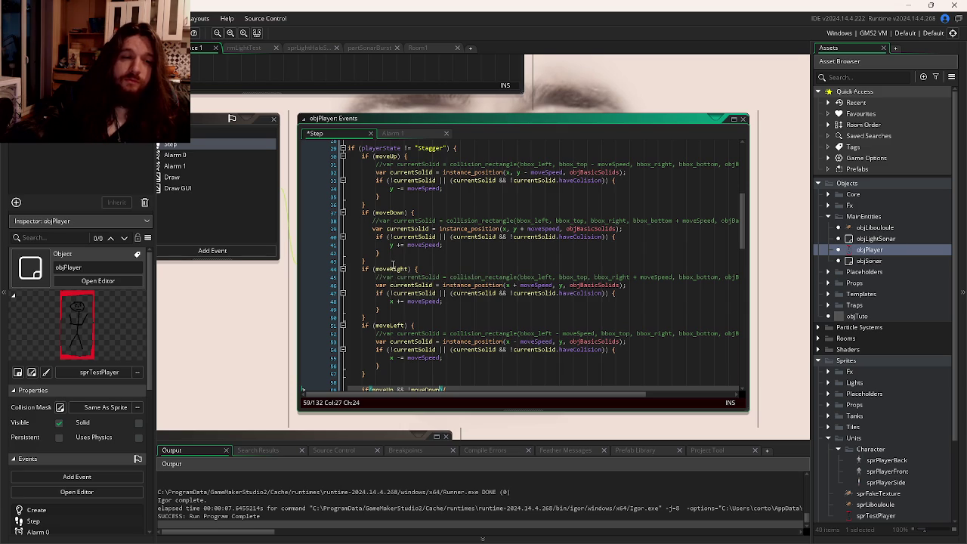
- Finish the condition as if(moveLeft || moveRight && !moveDown && !moveUp)
scroll(393, 265, down, 3)
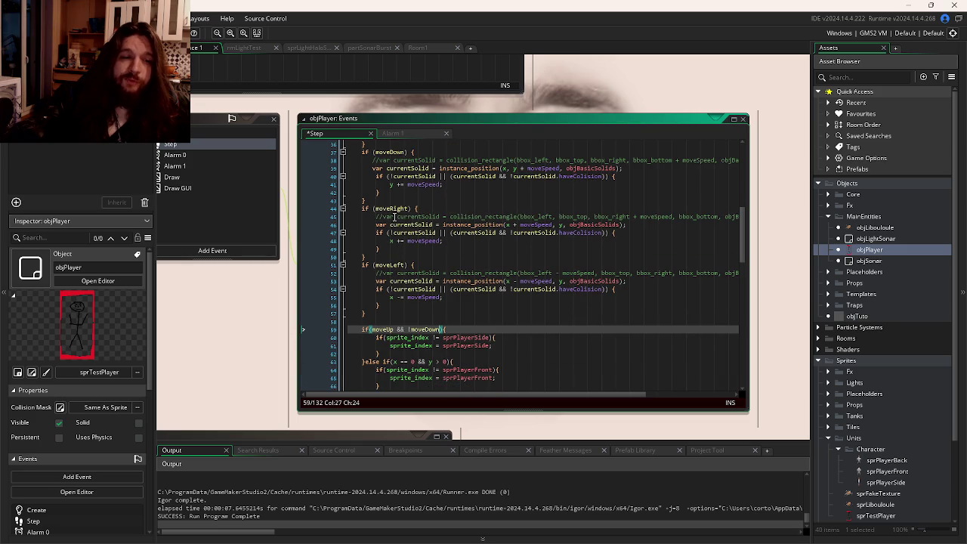
scroll(392, 279, up, 3)
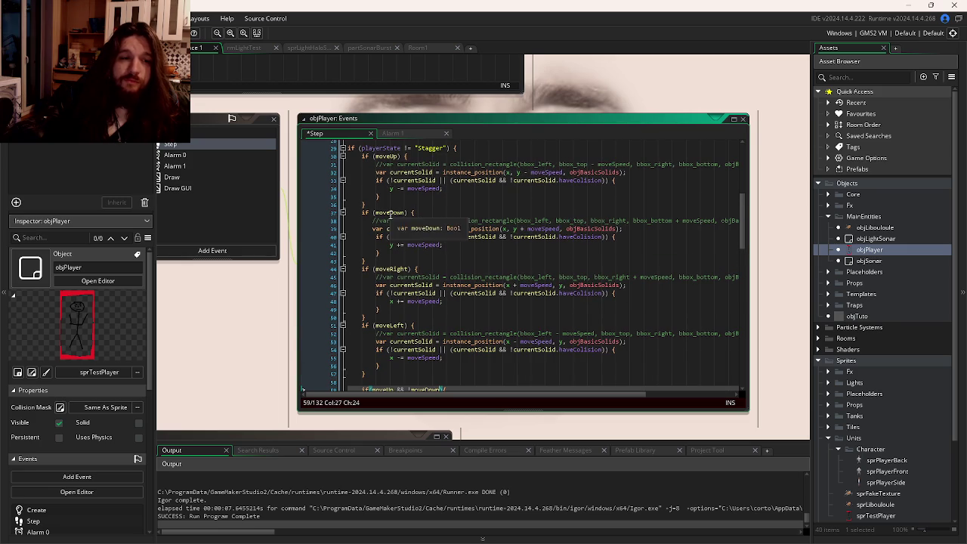
click(382, 155)
scroll(420, 242, down, 4)
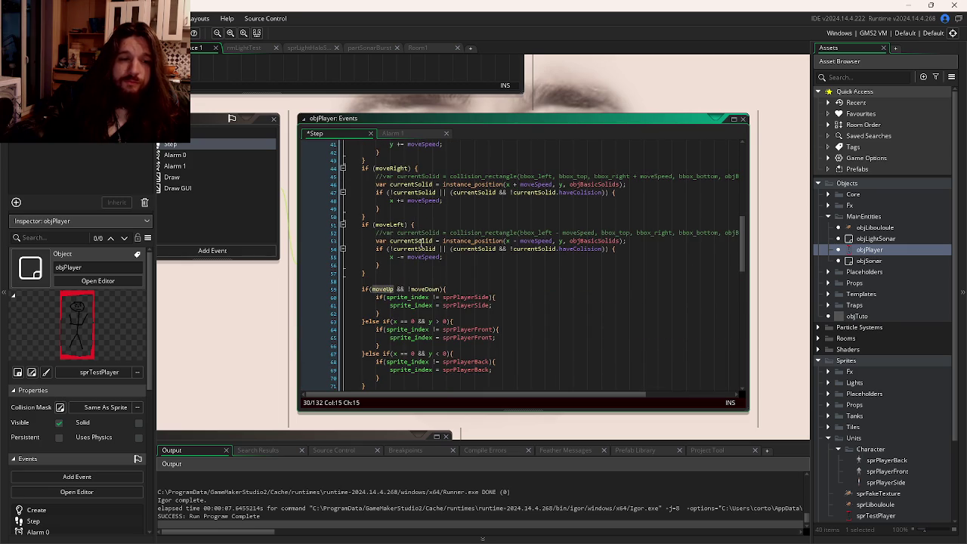
click(441, 289)
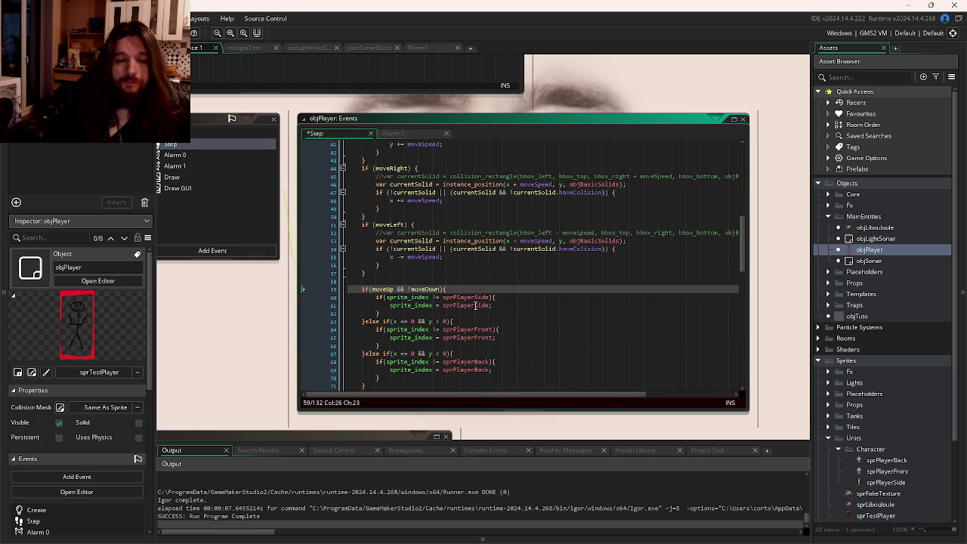
text(|&& !moveUp)
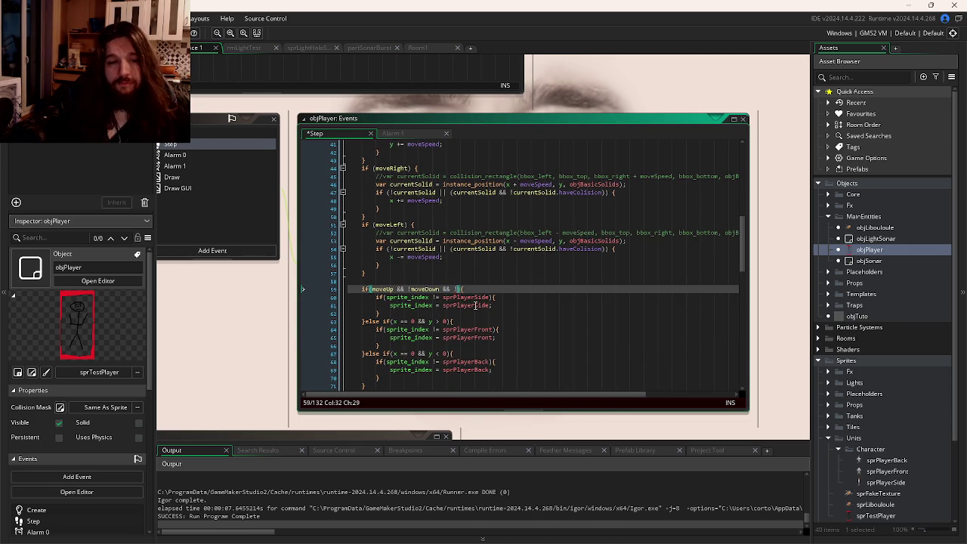
scroll(464, 233, up, 3)
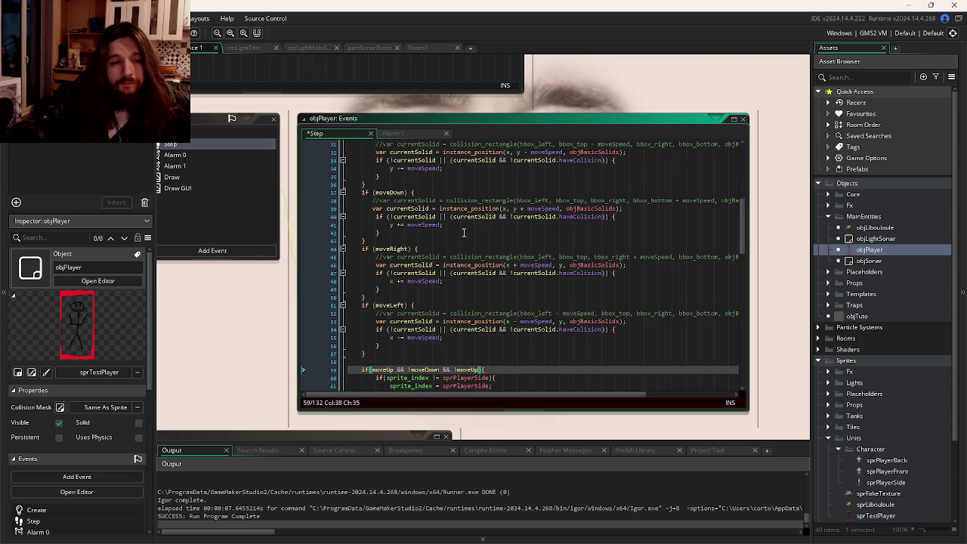
double_click(392, 249)
double_click(393, 305)
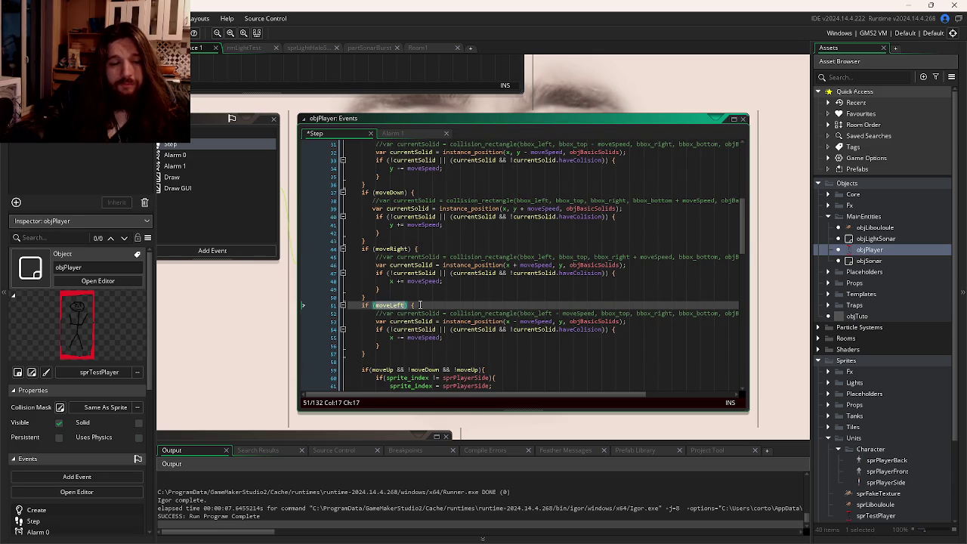
scroll(443, 303, down, 3)
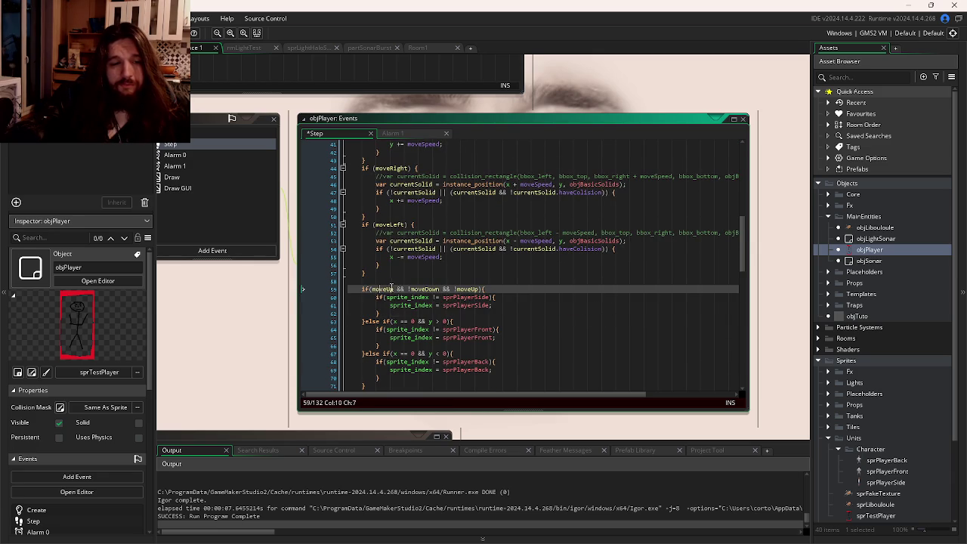
double_click(388, 290)
text(moveLeft )
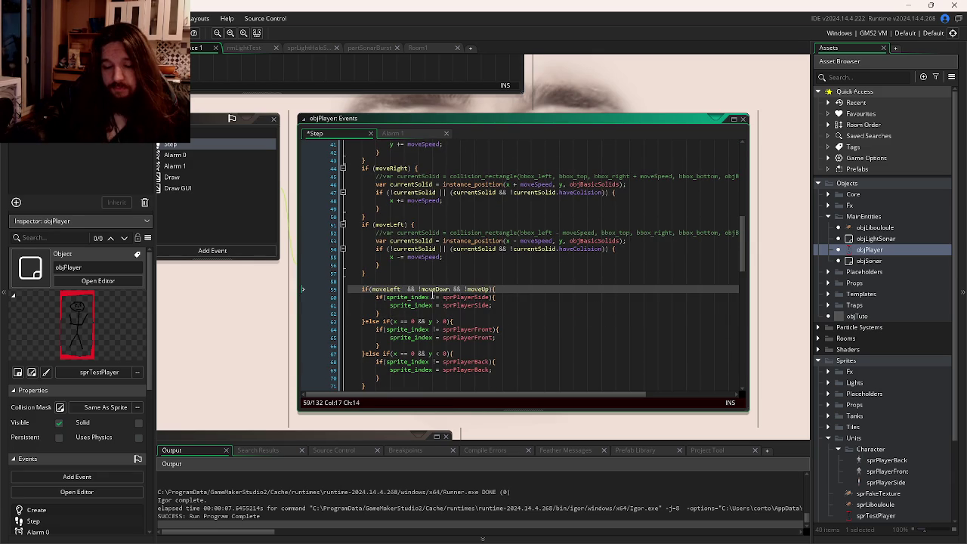
text(|| moveR)
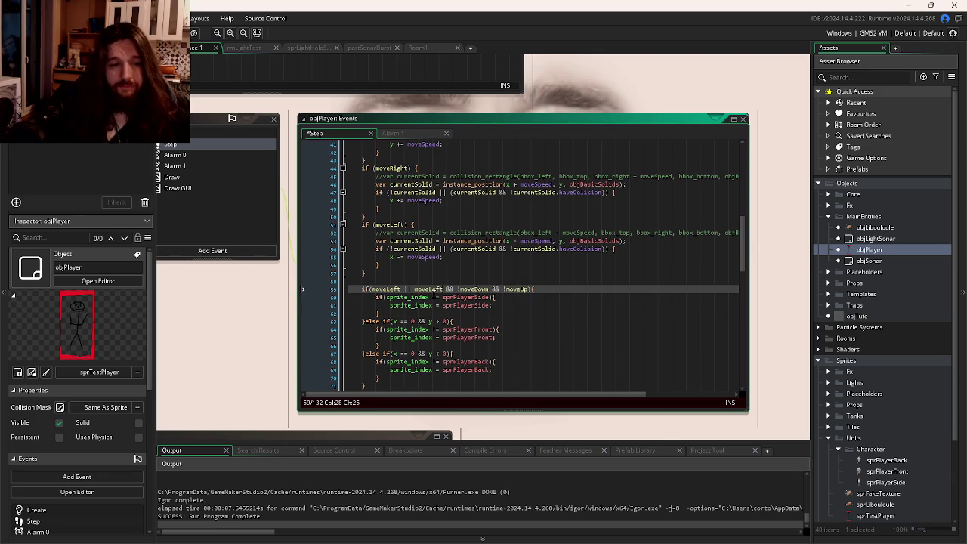
text(ight)
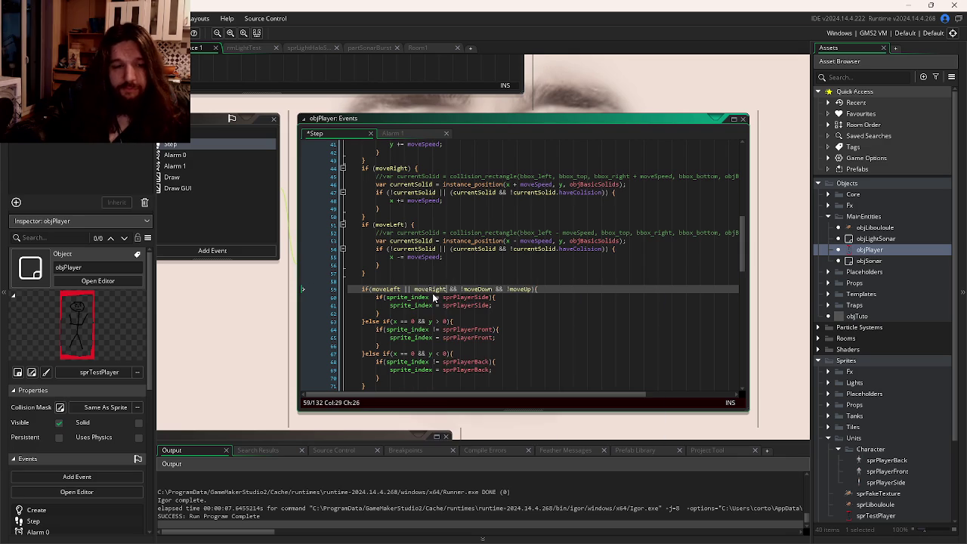
scroll(514, 292, down, 2)
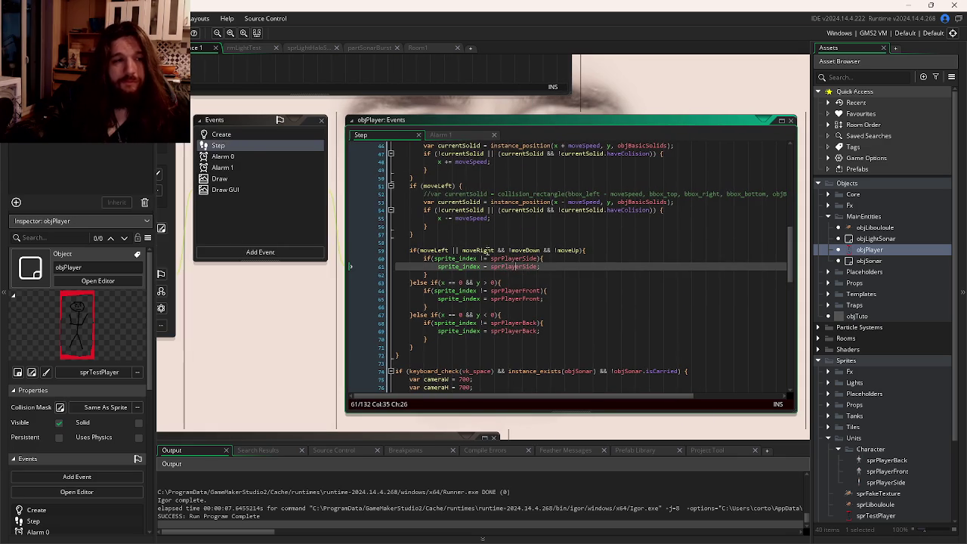
click(226, 134)
click(447, 345)
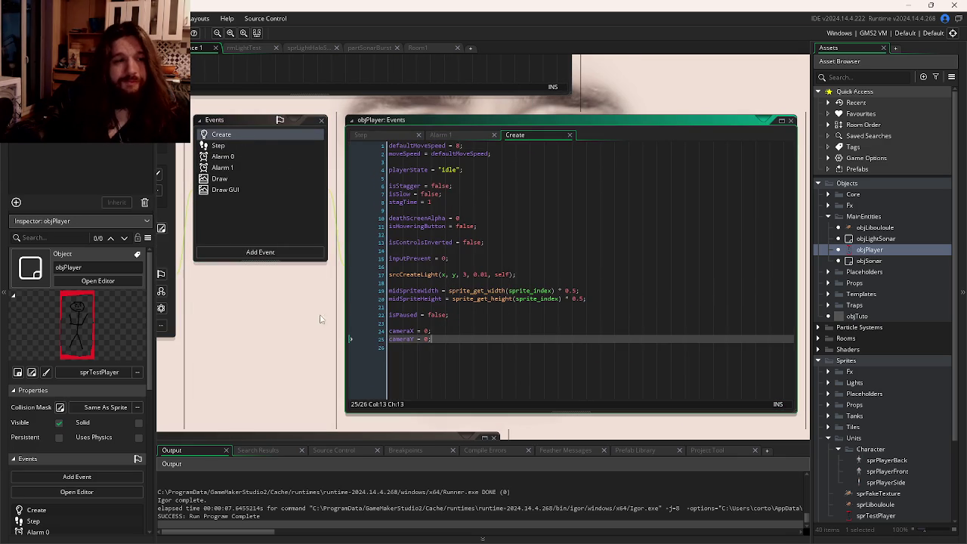
drag(323, 323, 529, 329)
click(362, 180)
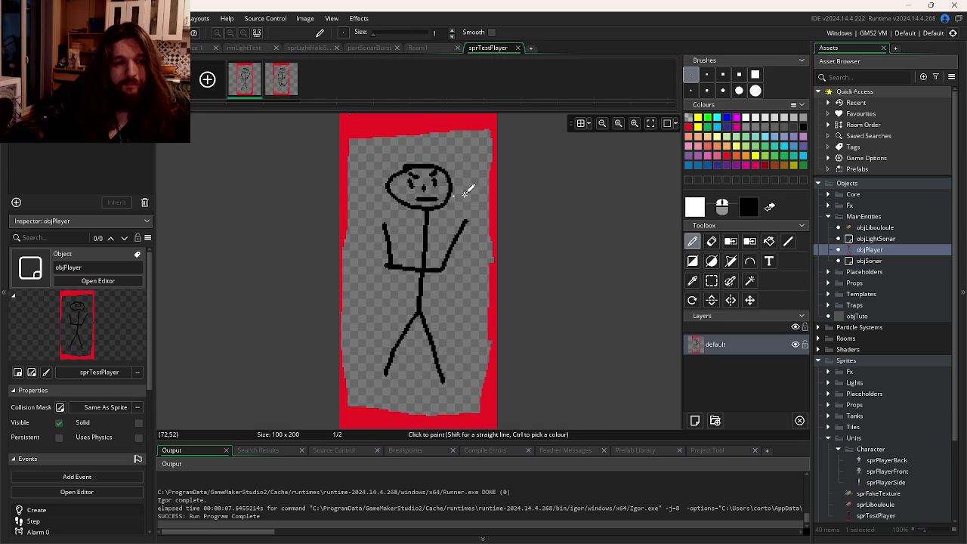
click(519, 49)
scroll(643, 223, up, 5)
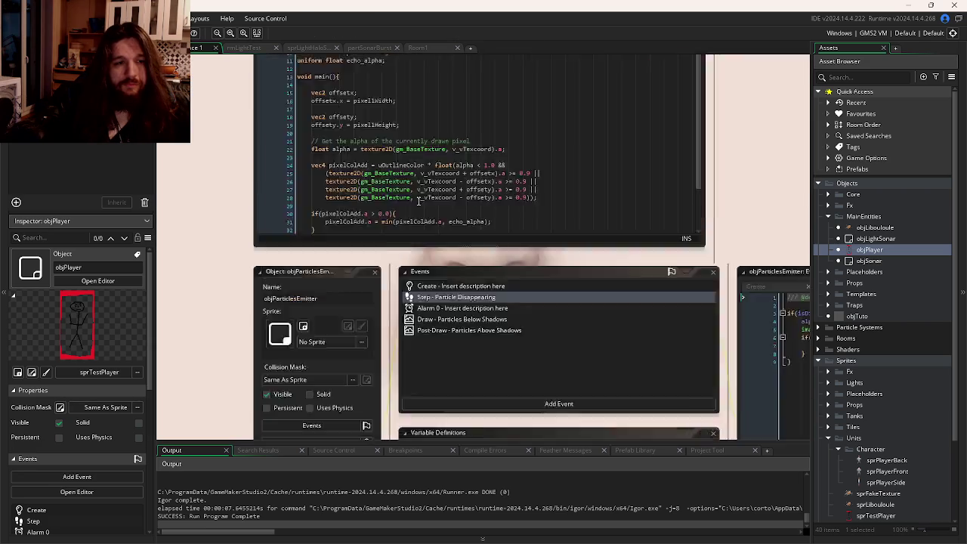
scroll(643, 223, down, 3)
scroll(646, 220, down, 3)
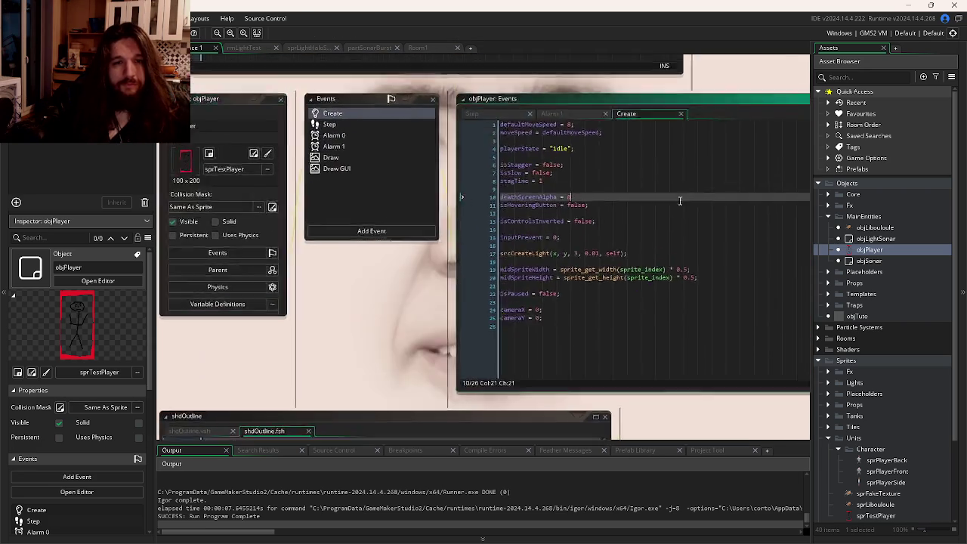
click(405, 145)
click(307, 144)
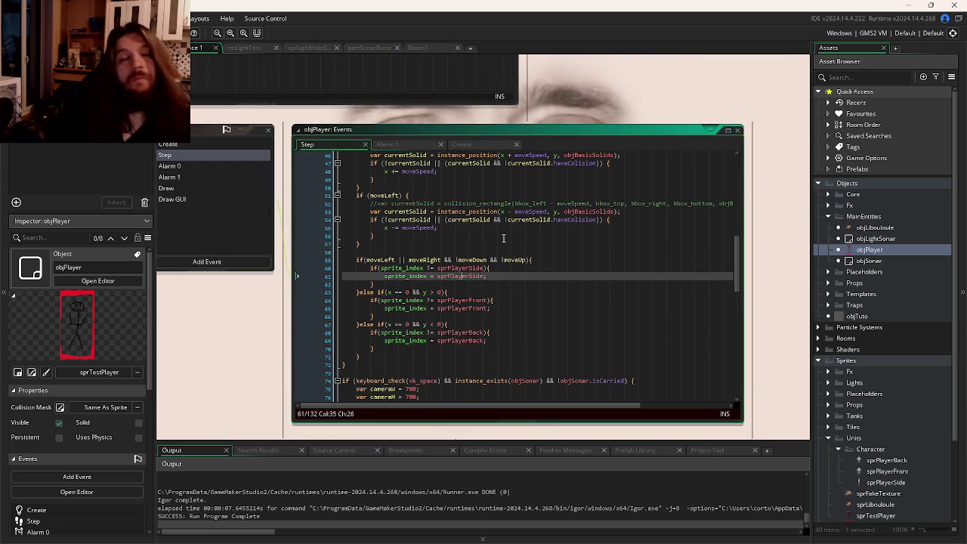
- Copy the side-sprite condition onto line 63 and change it to moveDown && !moveLeft && !moveRight
key(End)
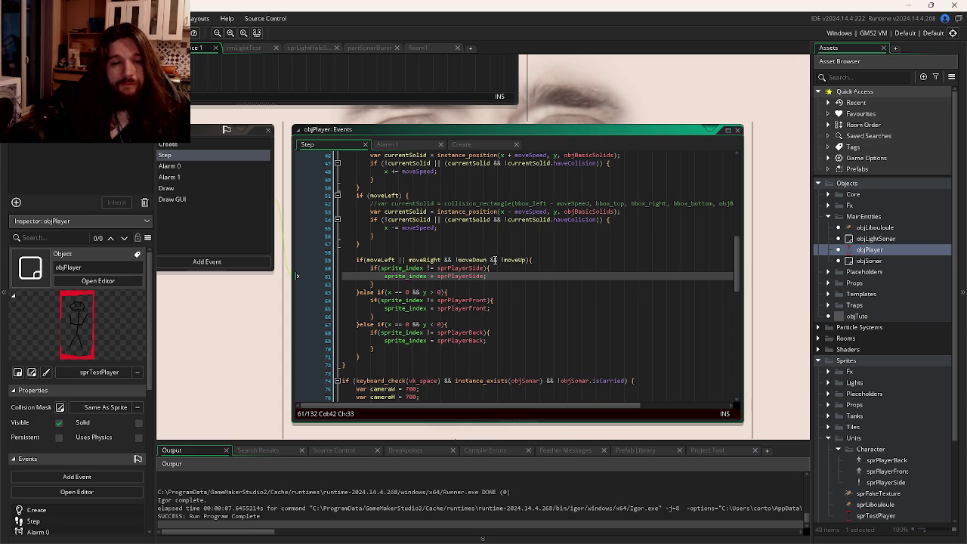
drag(531, 260, 366, 260)
key(ctrl+c)
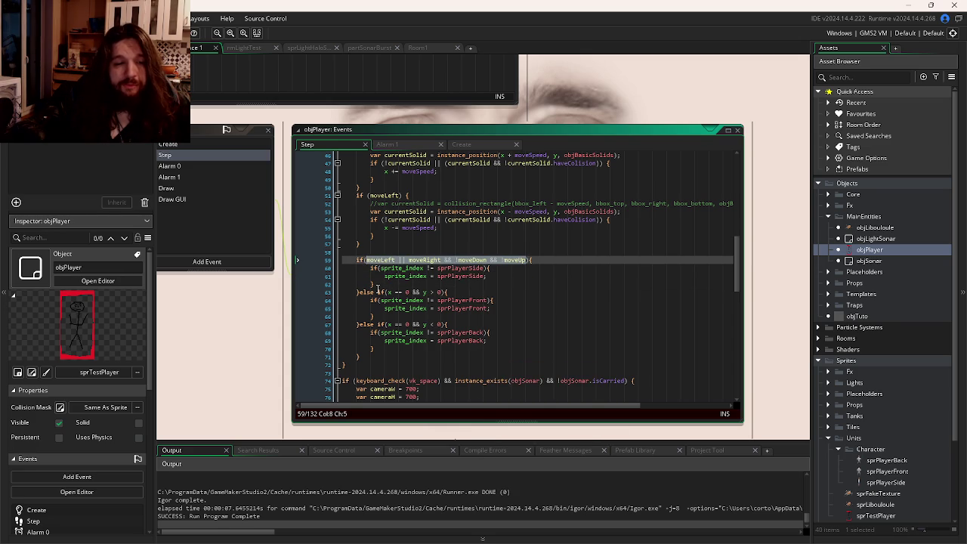
drag(387, 292, 445, 296)
key(ctrl+v)
click(386, 293)
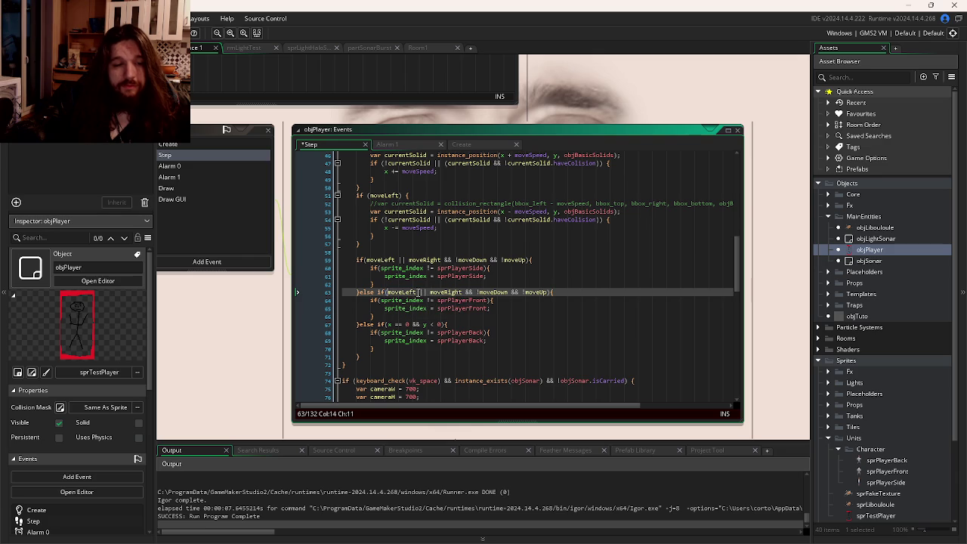
key(Right)
key(Right)
key(Right)
double_click(492, 293)
text(moveLeft)
key(Left)
key(Left)
key(Left)
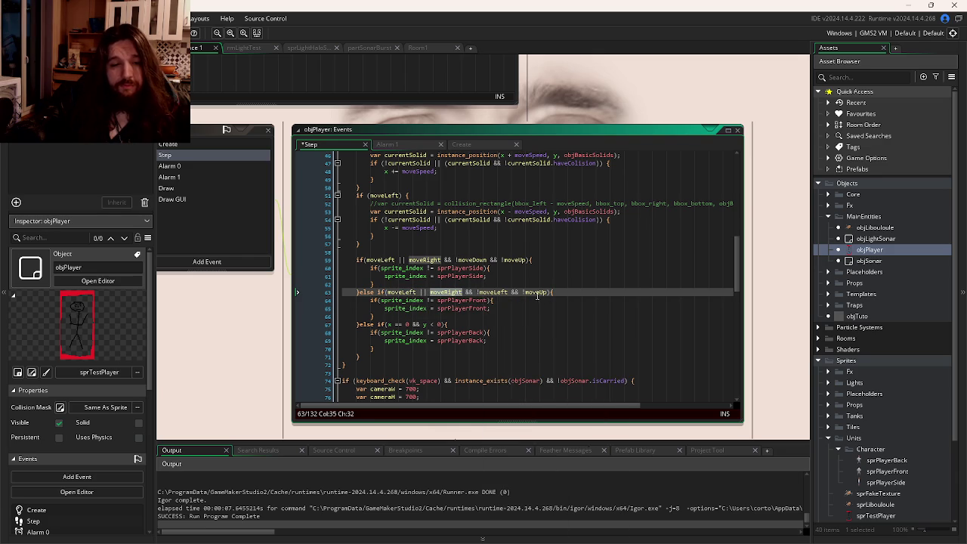
double_click(537, 293)
text(moveRight)
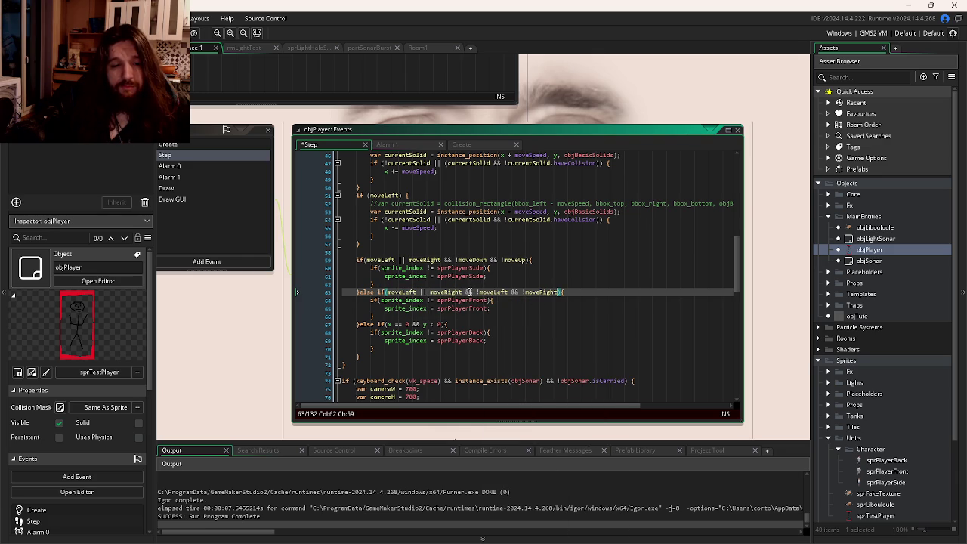
drag(463, 292, 420, 292)
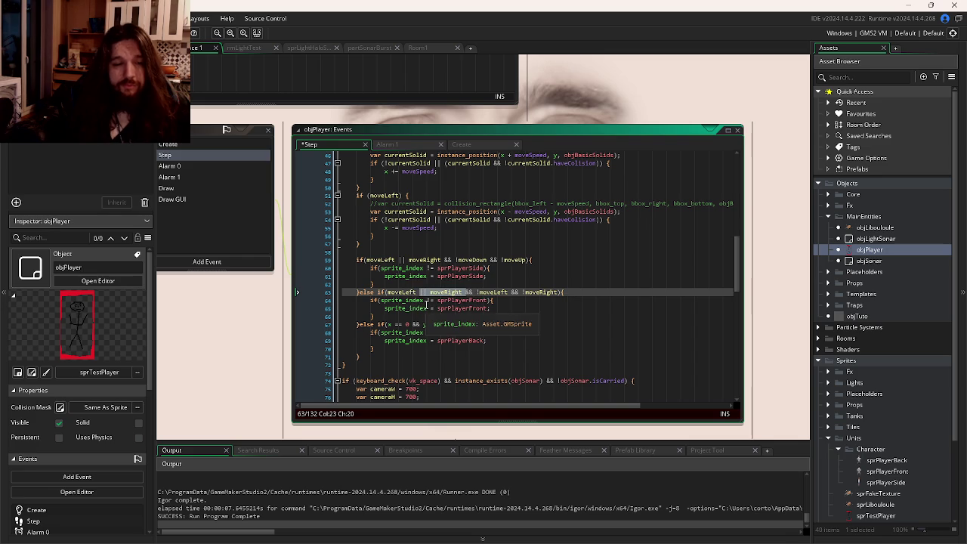
key(BackSpace)
double_click(402, 292)
text(moveDown)
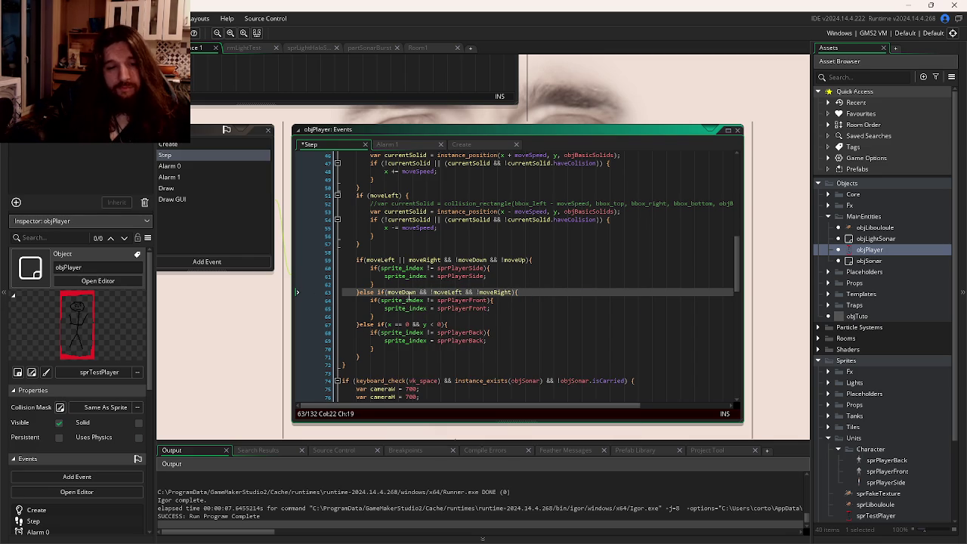
- Copy that condition to line 67 as moveUp && !moveLeft && !moveRight and save
mouse_move(514, 292)
mouse_down()
mouse_move(382, 292)
mouse_move(389, 299)
mouse_up()
key(ctrl+c)
drag(444, 324, 387, 324)
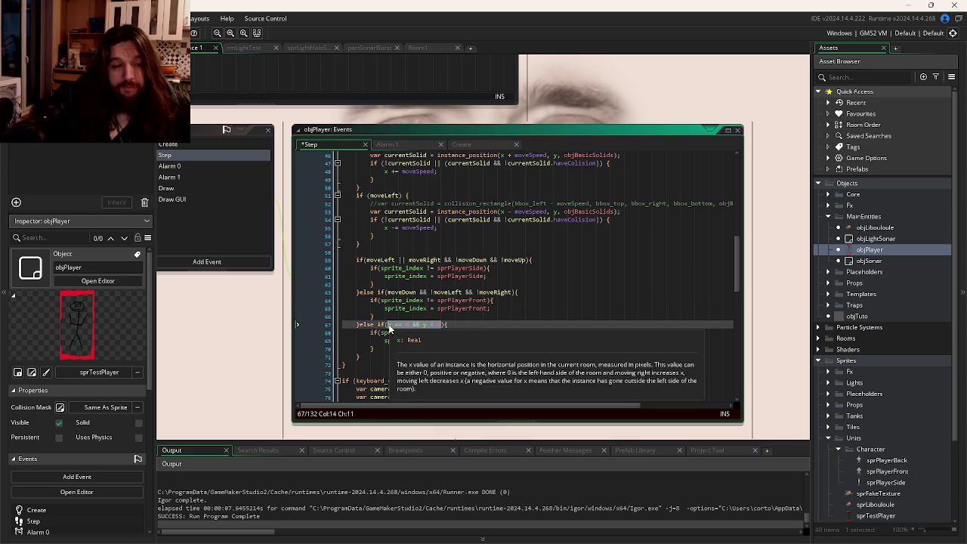
key(ctrl+v)
key(ctrl+s)
click(411, 324)
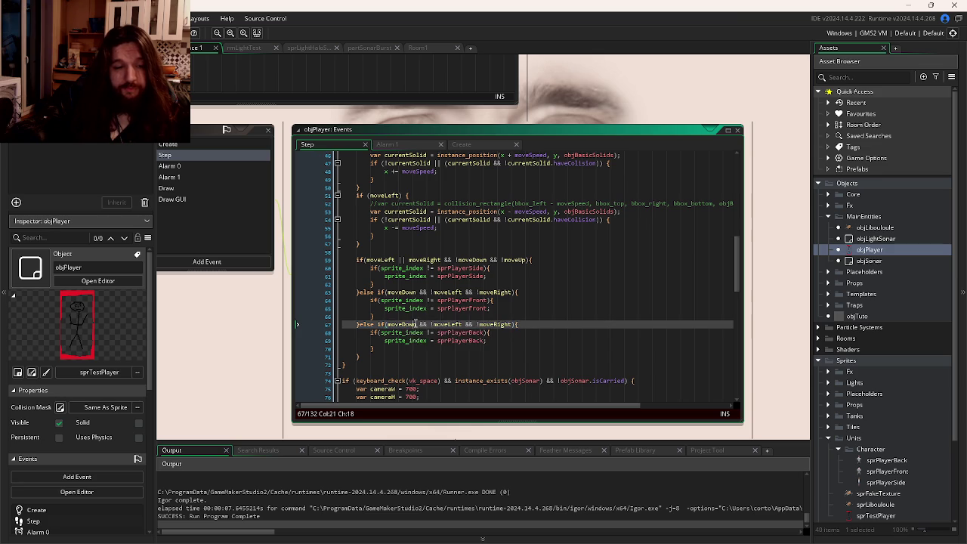
key(BackSpace)
key(BackSpace)
key(Delete)
key(Delete)
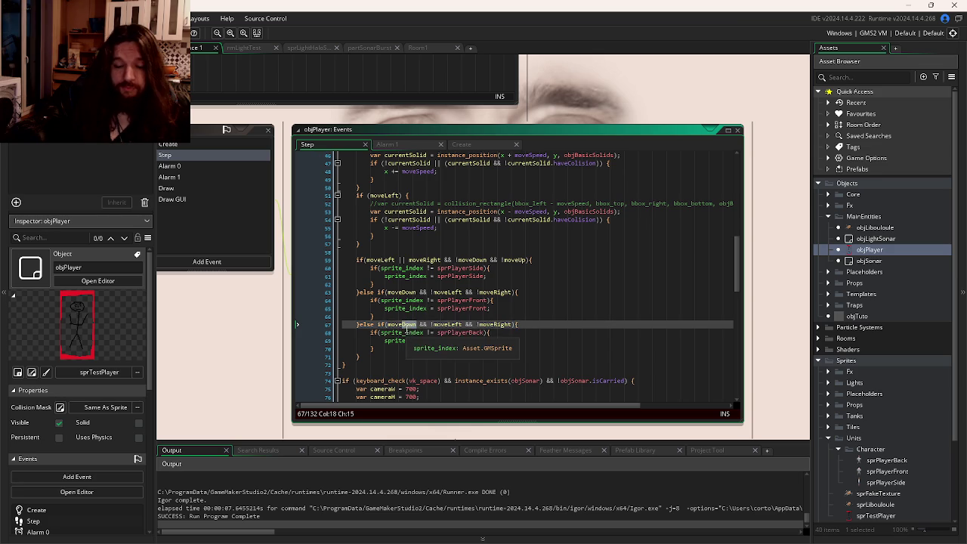
text(Up)
key(ctrl+s)
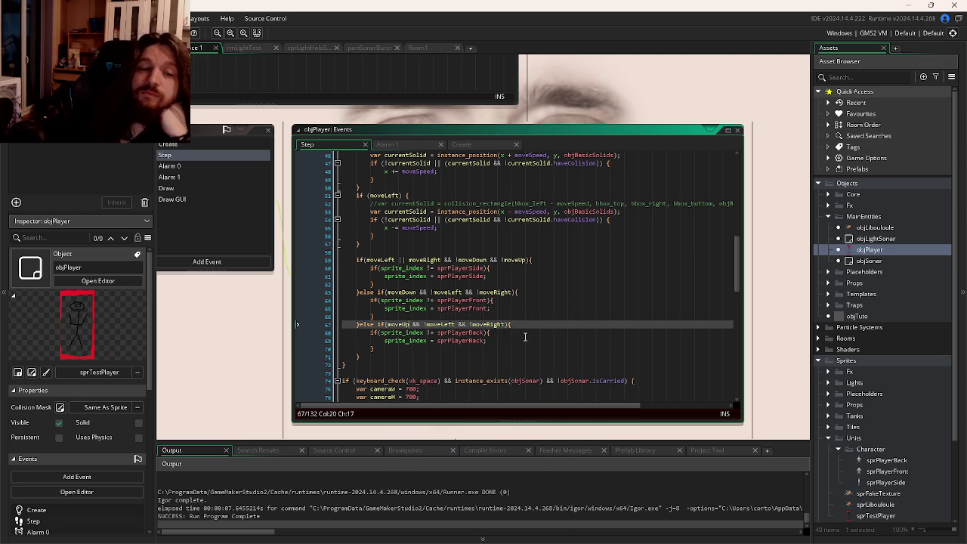
- Begin a new if( statement below the sprite checks
click(394, 351)
click(394, 358)
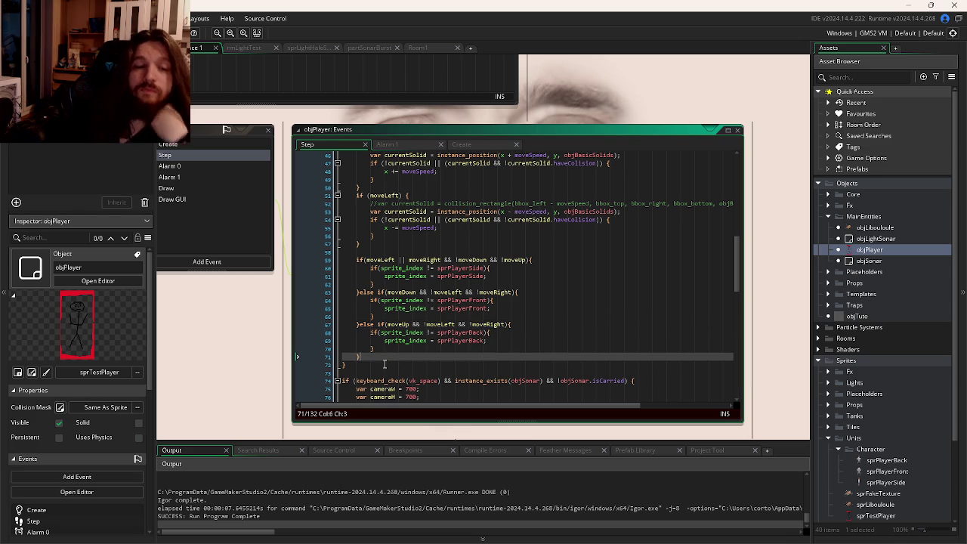
key(Return)
key(Return)
text(if()
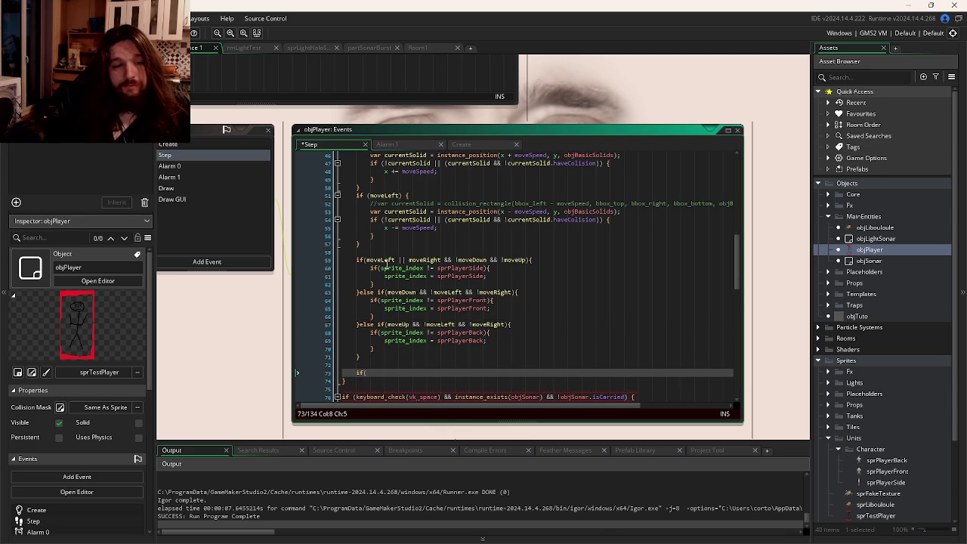
- Add an if(moveLeft && !moveRight) block followed by an empty else if branch
click(390, 259)
double_click(390, 259)
key(ctrl+c)
click(377, 373)
key(ctrl+v)
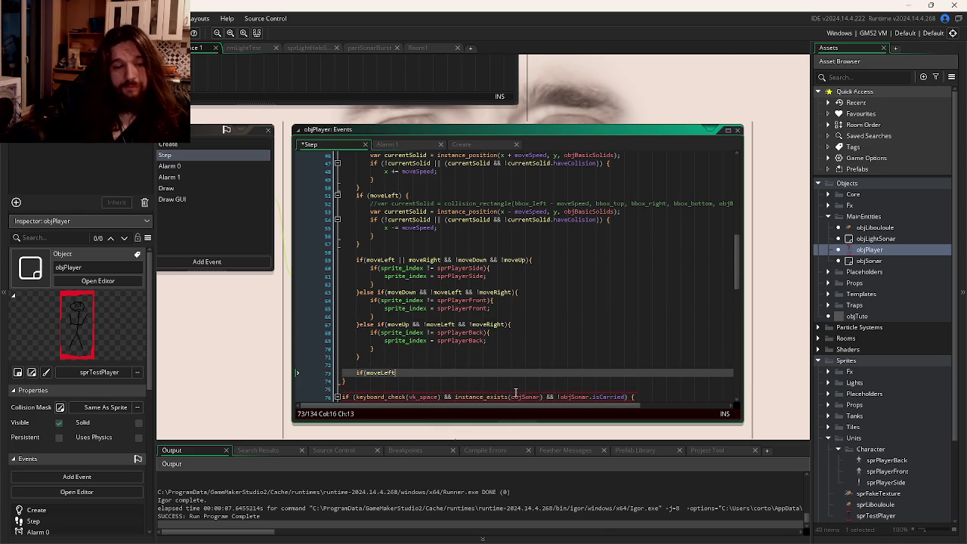
text( && !)
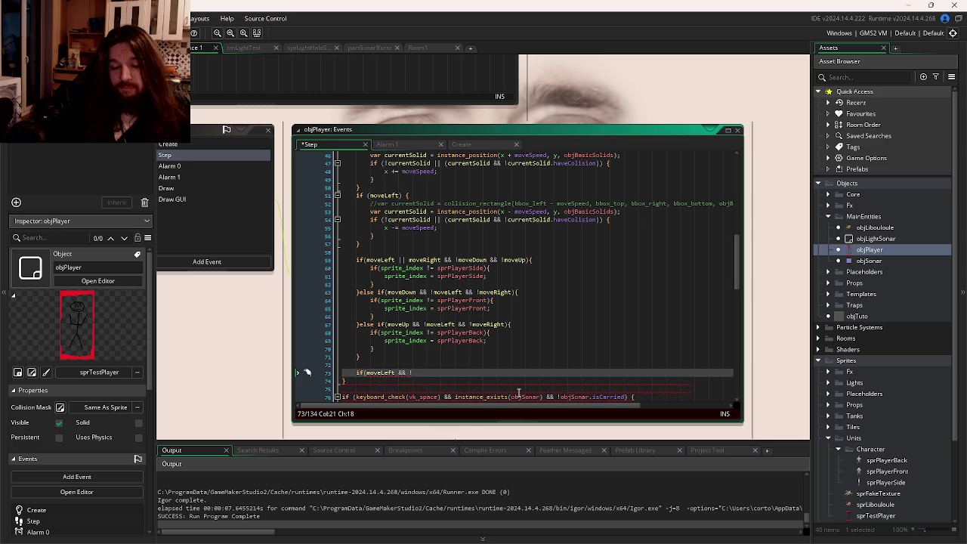
text(mov)
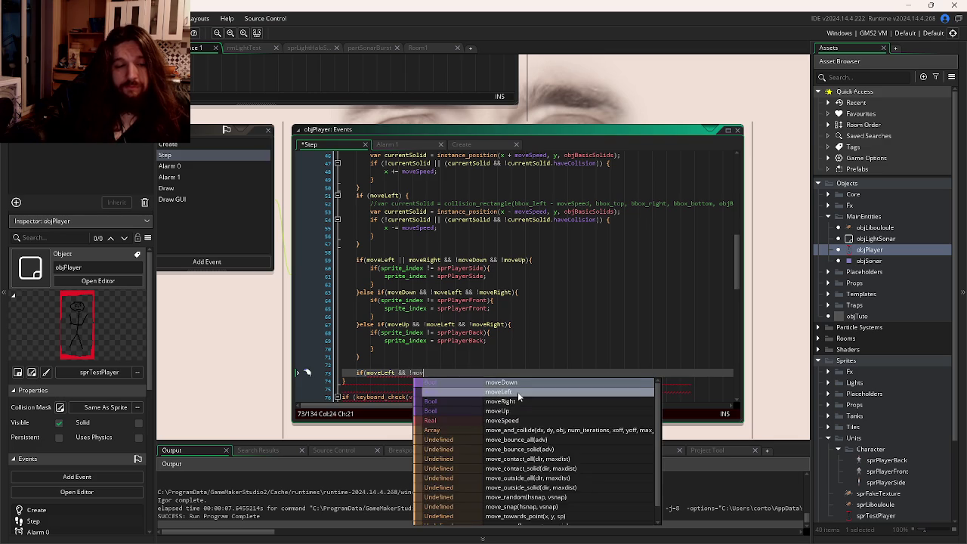
text(eRight){)
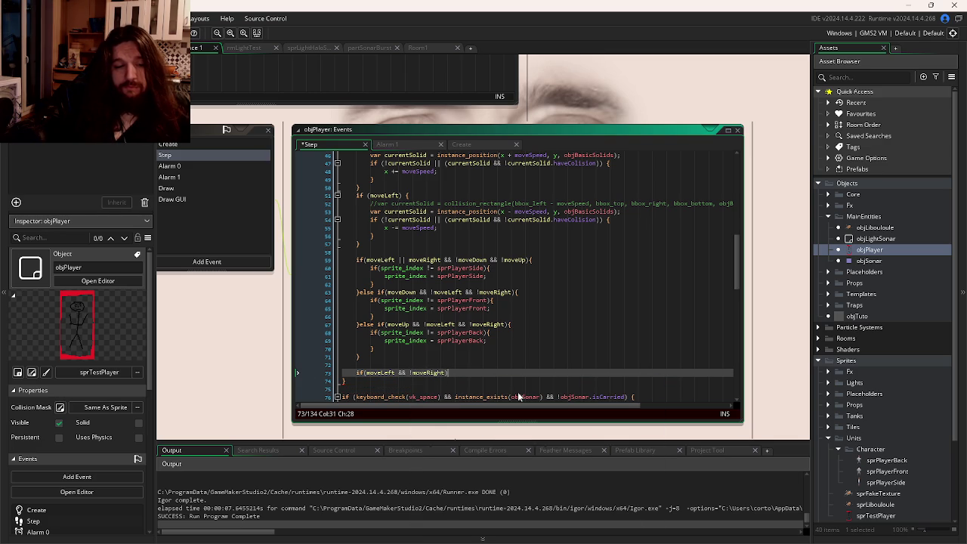
key(Return)
key(Return)
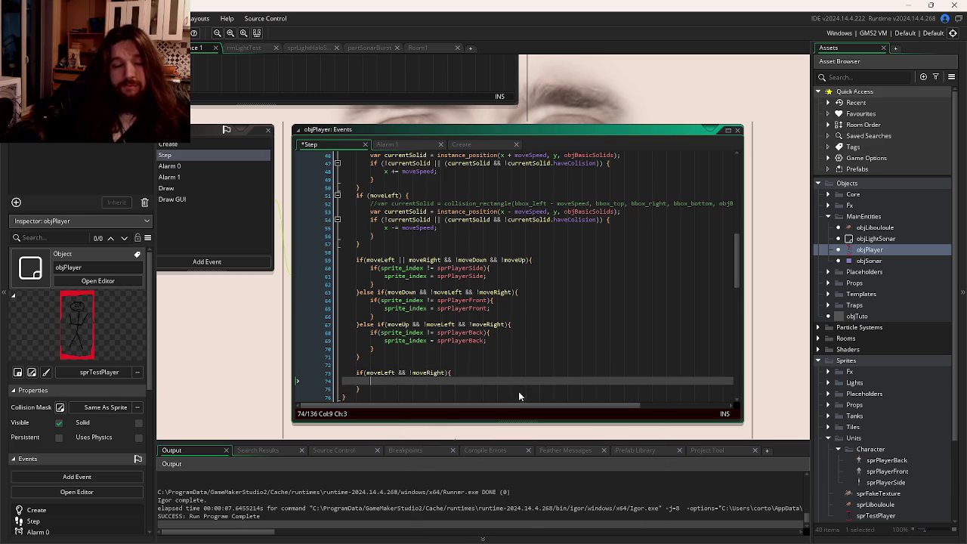
key(Up)
scroll(375, 305, down, 3)
click(379, 308)
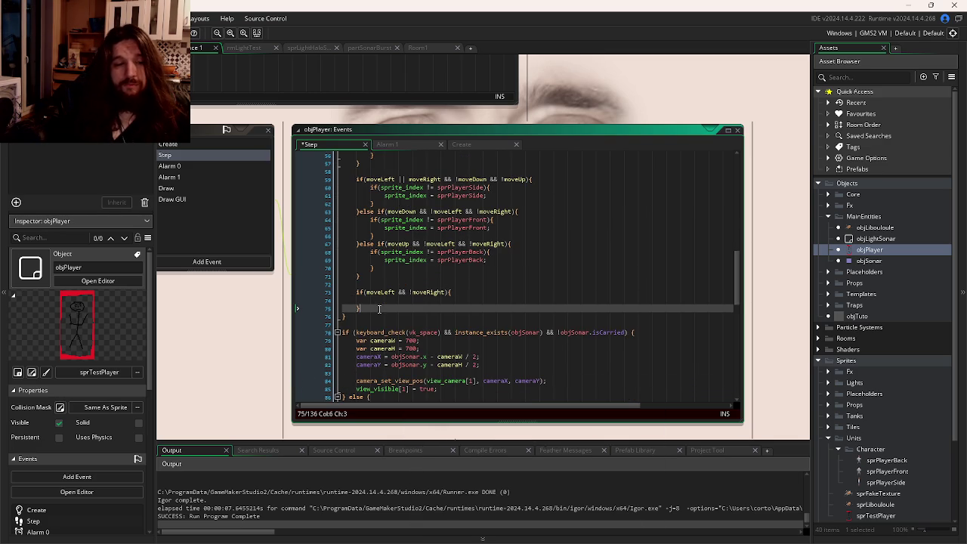
key(Return)
key(BackSpace)
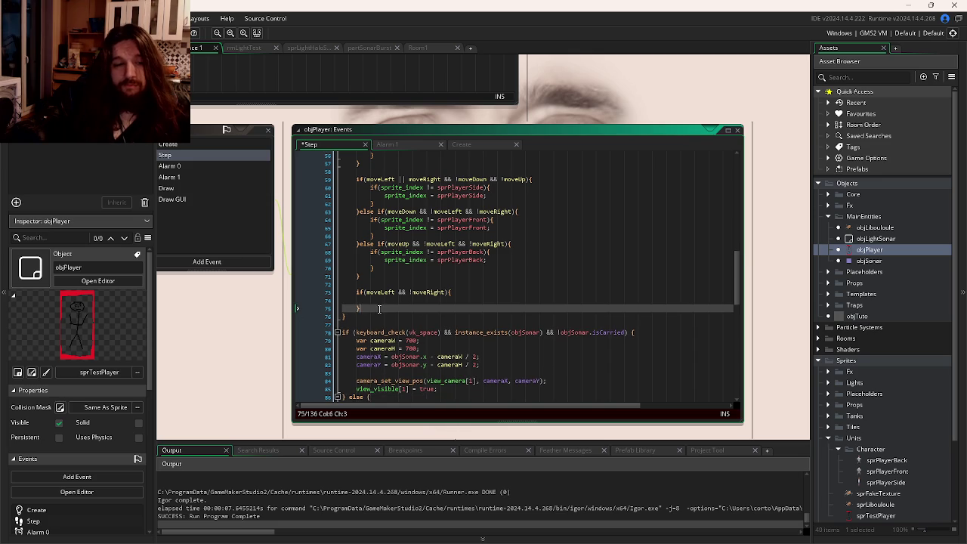
text(else if())
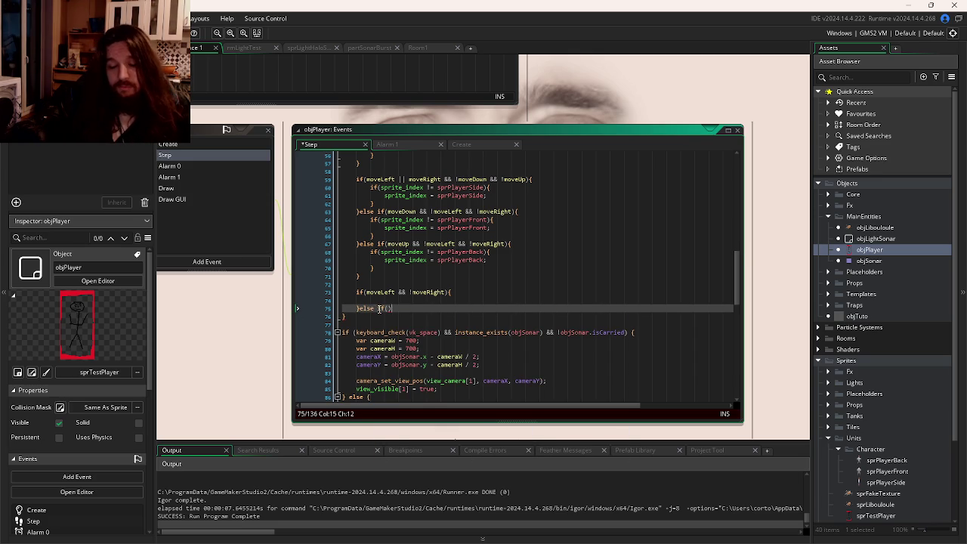
text({)
key(Return)
- Fill the else-if condition with moveRight && !moveLeft
drag(445, 293, 366, 295)
key(ctrl+c)
click(386, 308)
key(ctrl+v)
double_click(427, 292)
key(ctrl+c)
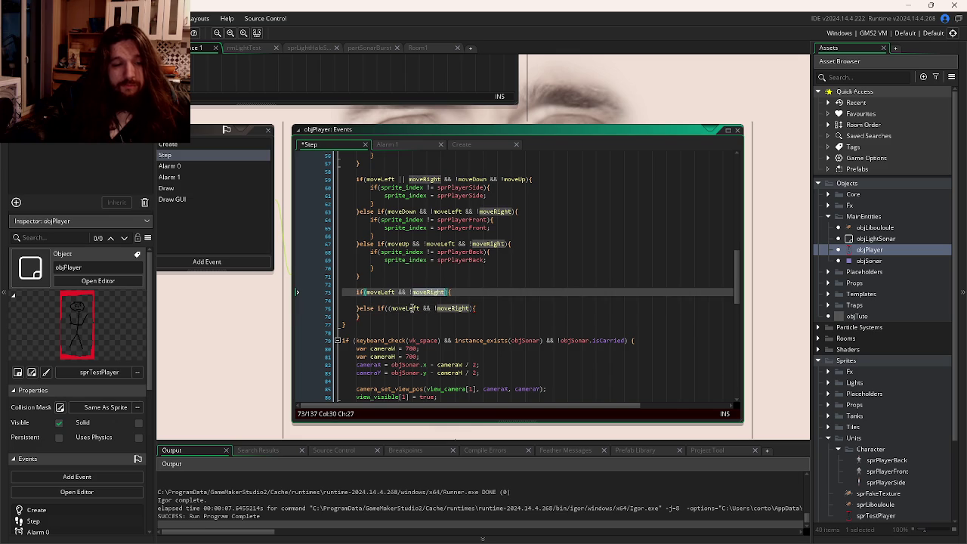
double_click(405, 308)
key(ctrl+v)
click(472, 308)
text(moveLeft)
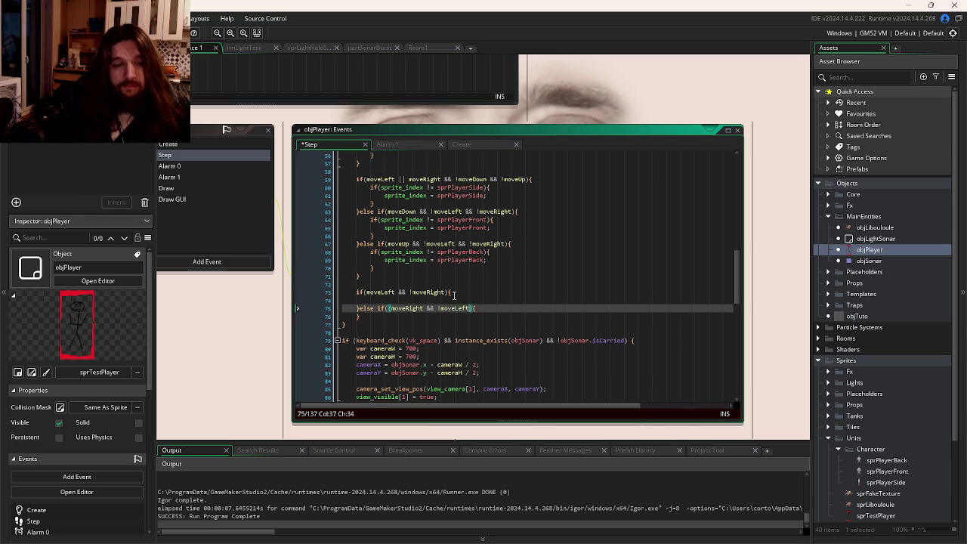
key(Up)
key(Up)
key(Down)
- Set image_xscale to -0.3 in the left branch and 0.3 in the right branch
text(image_xscale = 0.5;)
click(424, 300)
text(-)
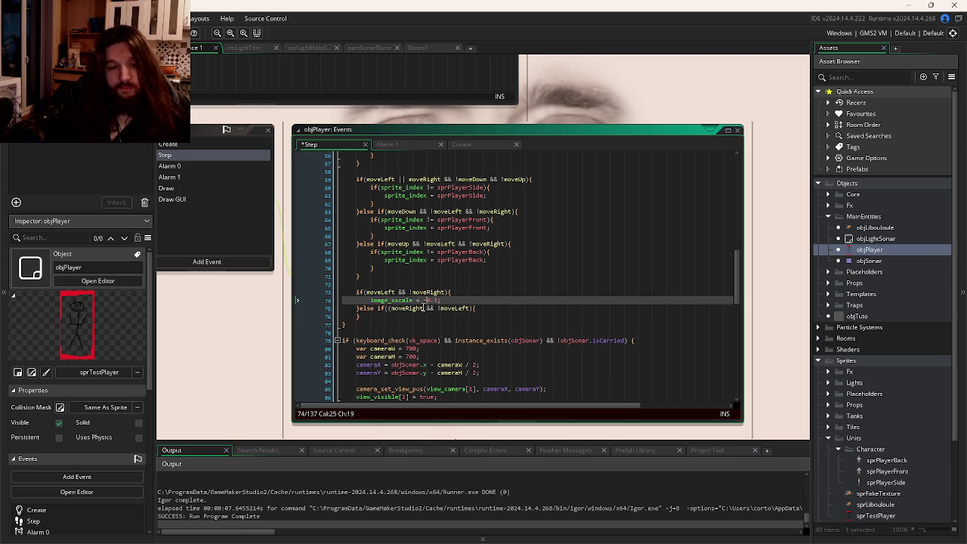
drag(441, 300, 370, 301)
key(ctrl+c)
click(488, 308)
key(Return)
key(ctrl+v)
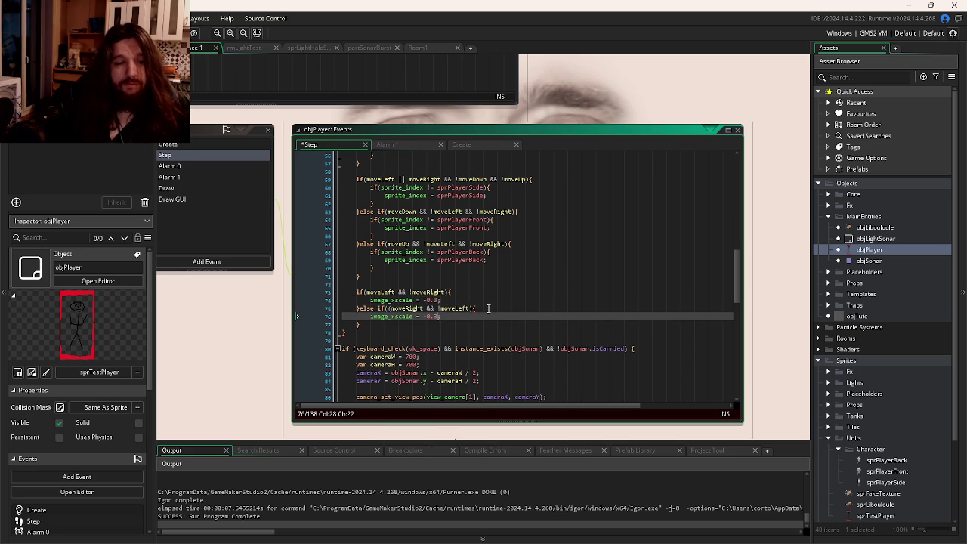
key(BackSpace)
scroll(487, 308, up, 3)
click(517, 295)
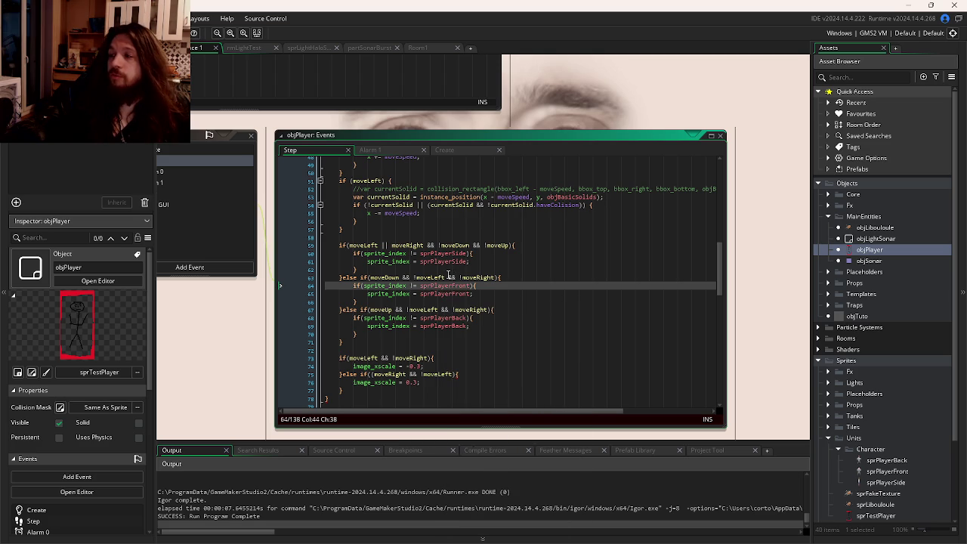
click(420, 295)
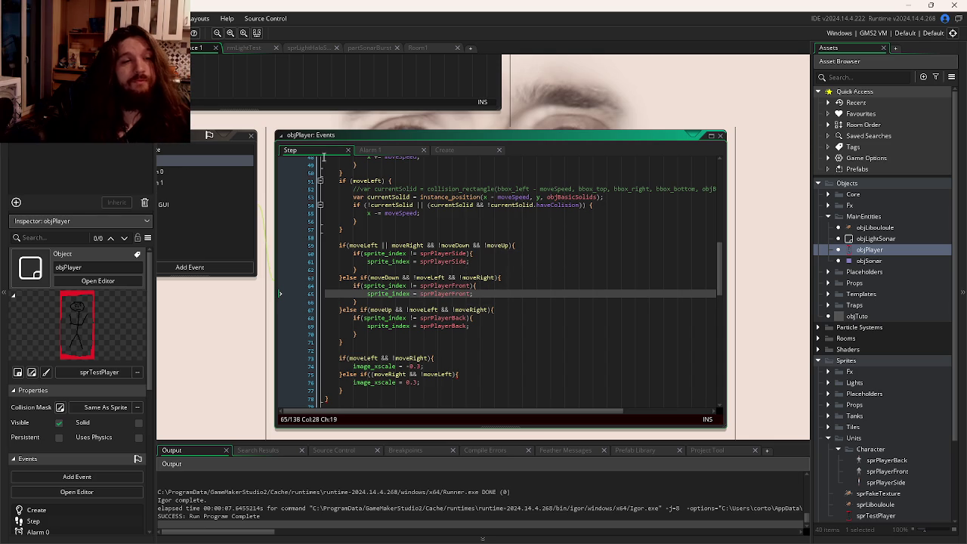
- Assign sprPlayerSide from Sprites > Units > Character as objPlayer's sprite
click(386, 230)
click(182, 206)
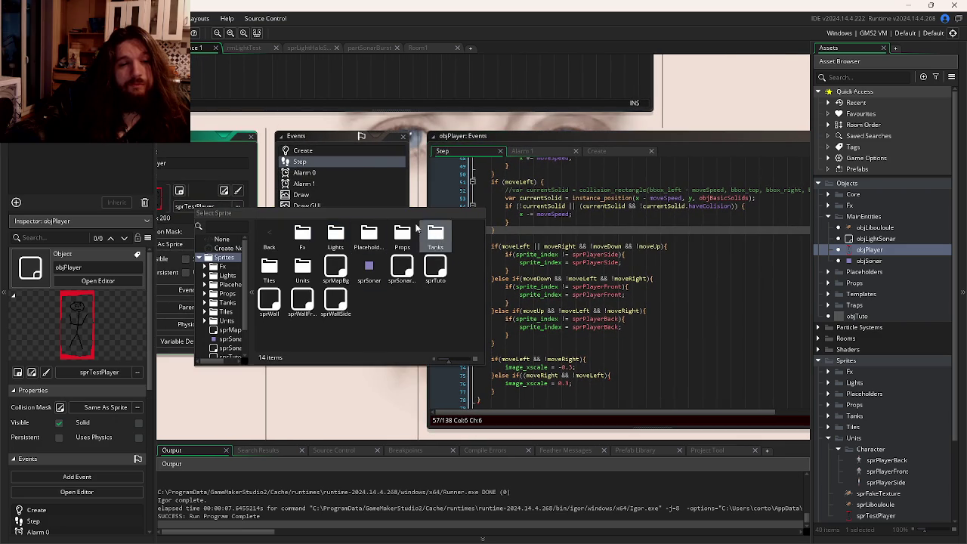
double_click(302, 268)
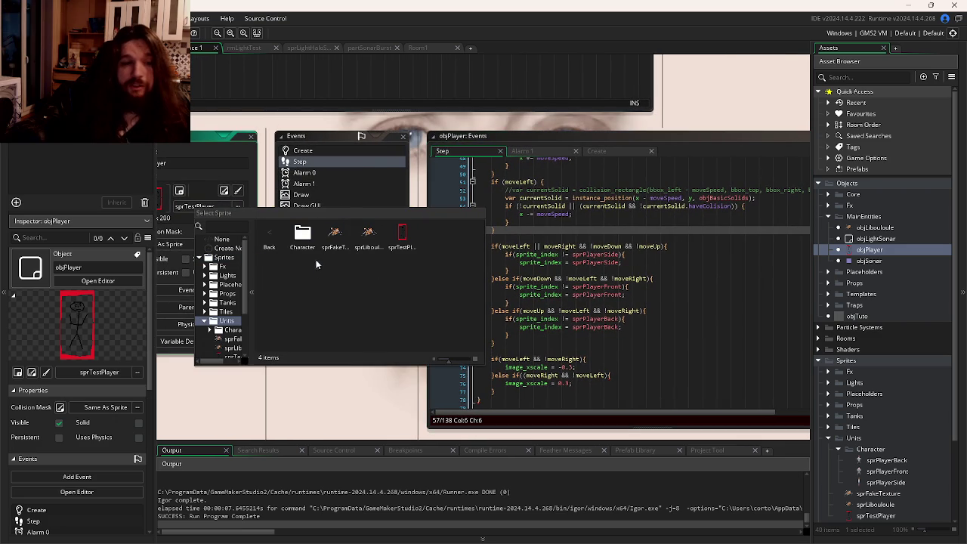
double_click(302, 236)
double_click(368, 234)
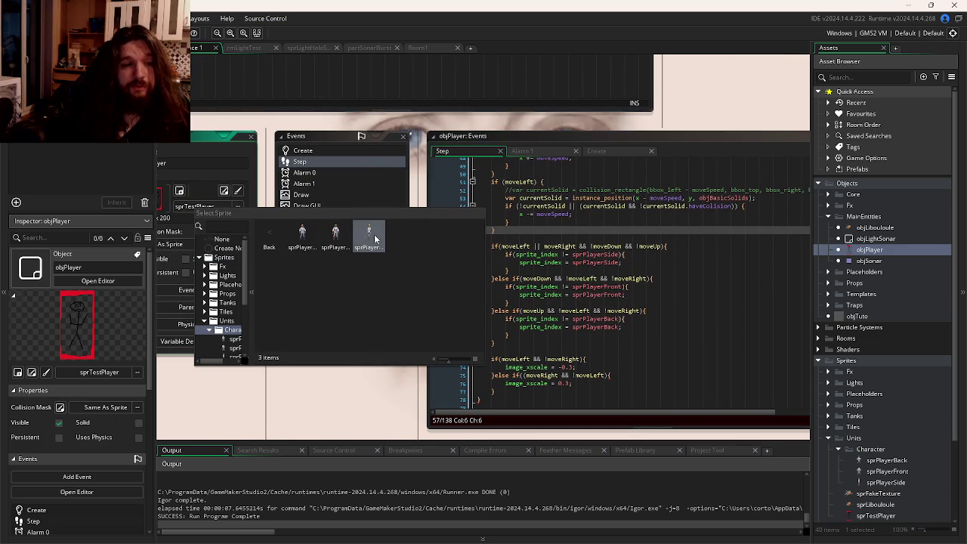
scroll(423, 317, down, 2)
click(537, 255)
scroll(527, 264, up, 2)
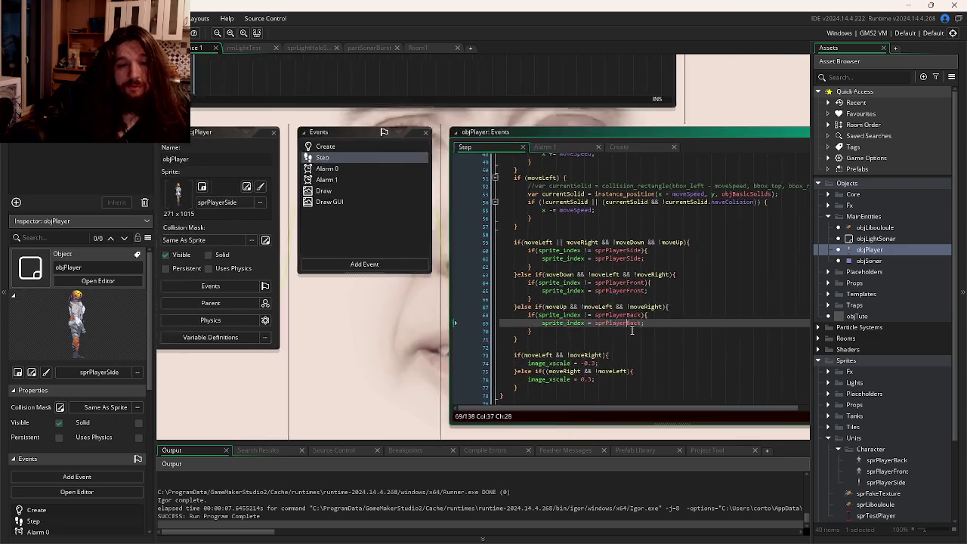
click(627, 151)
drag(637, 154, 469, 151)
scroll(623, 291, down, 1)
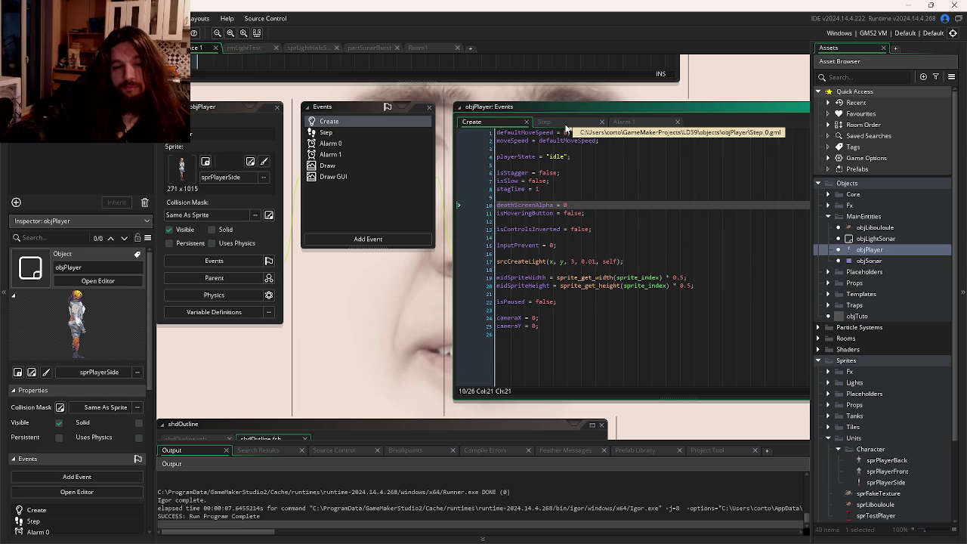
- Append image_xscale = 0.3; and image_yscale = 0.3; to the Create code, then save and run
click(565, 122)
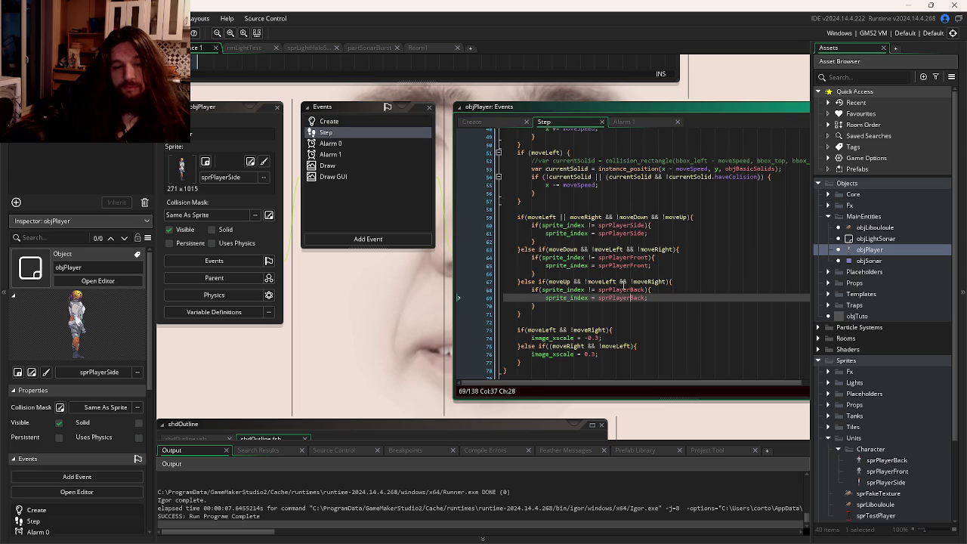
key(ctrl+Tab)
click(581, 342)
key(Return)
text(image_xscale = 0.3;)
key(Return)
key(ctrl+v)
drag(517, 351, 521, 350)
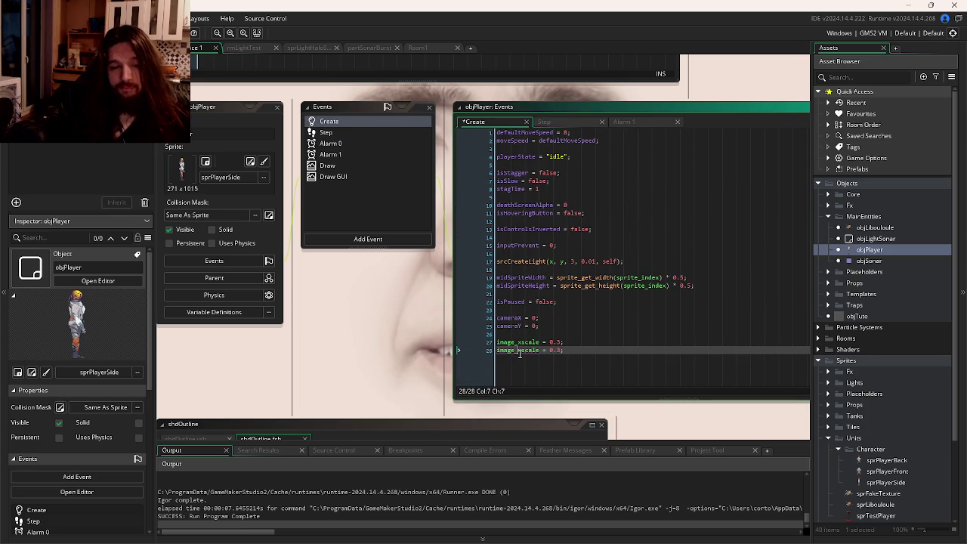
text(y)
key(F5)
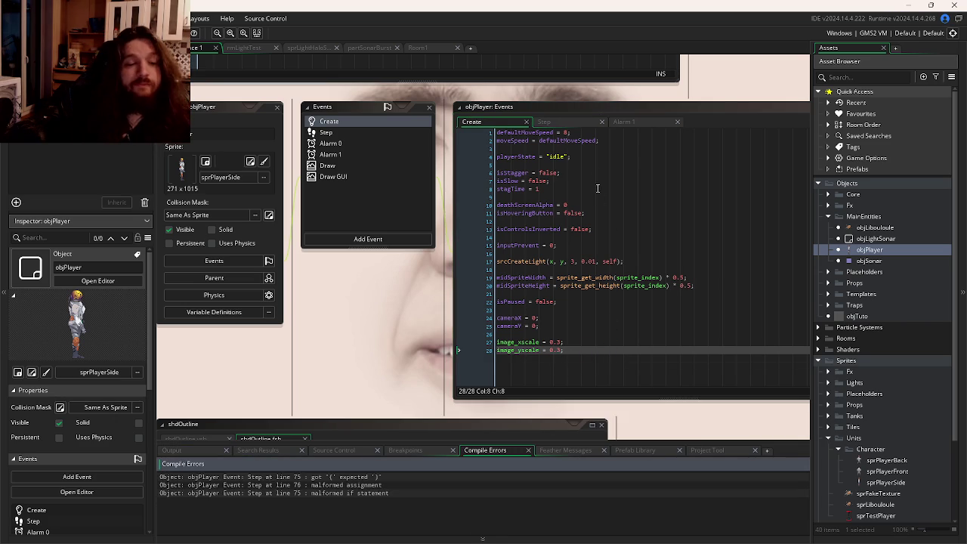
- Correct the broken else-if direction-flip condition around line 75 of the Step code
click(543, 121)
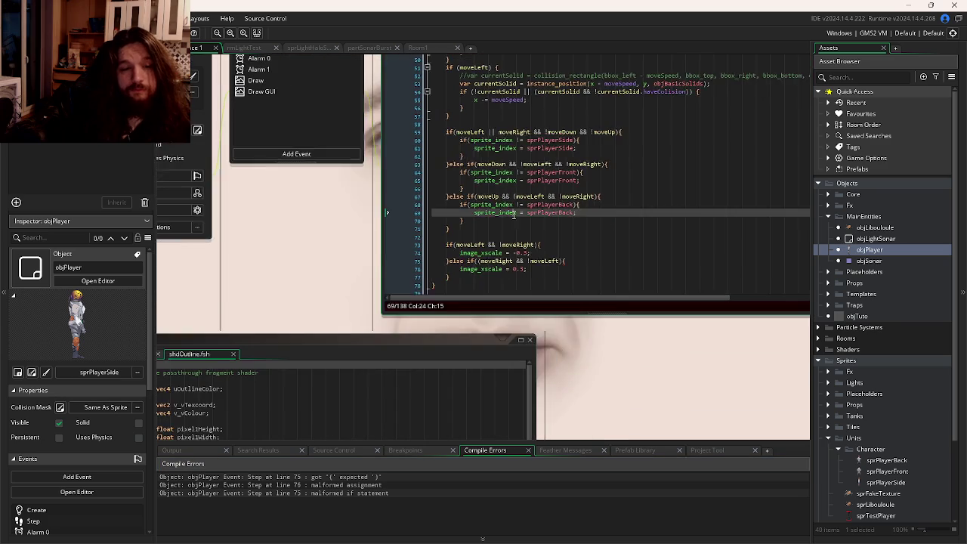
click(477, 259)
click(539, 245)
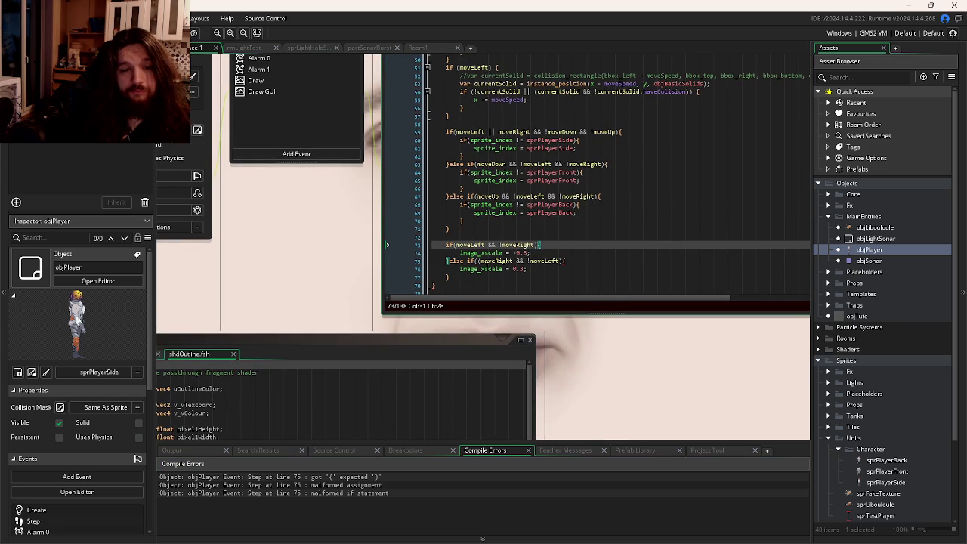
click(478, 261)
text(i)
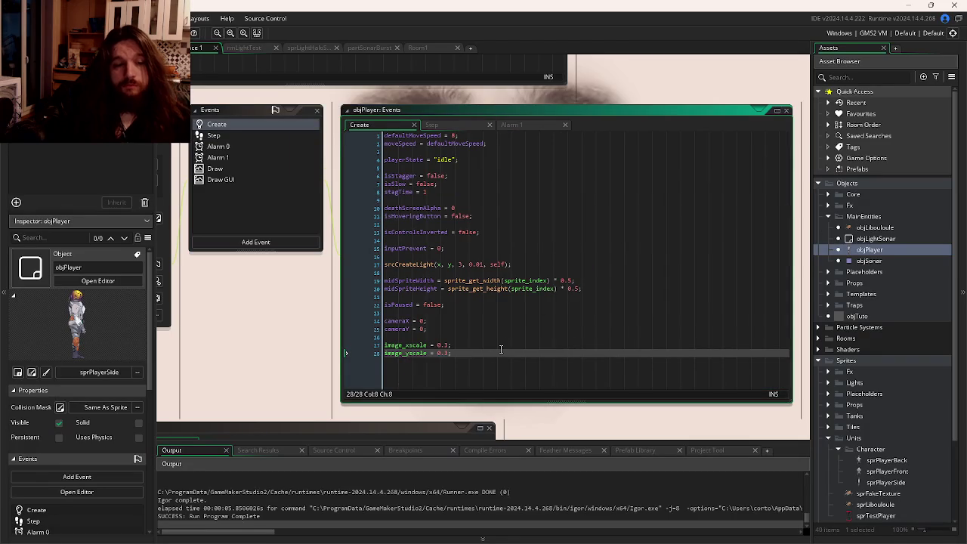
click(501, 350)
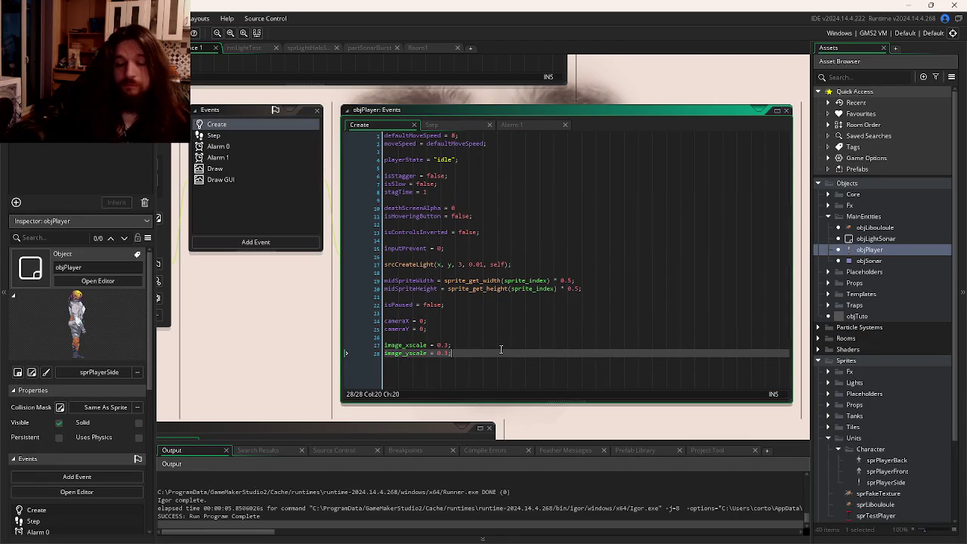
- Add skeleton_animation_set("Idle"); as a new last line of the Create event and save
key(Return)
text(ske)
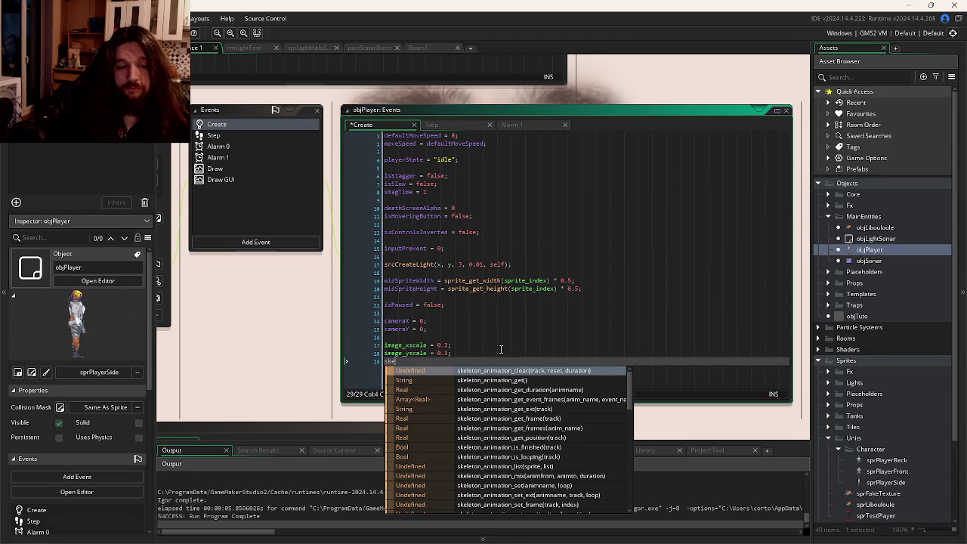
text(leton_animation_get()
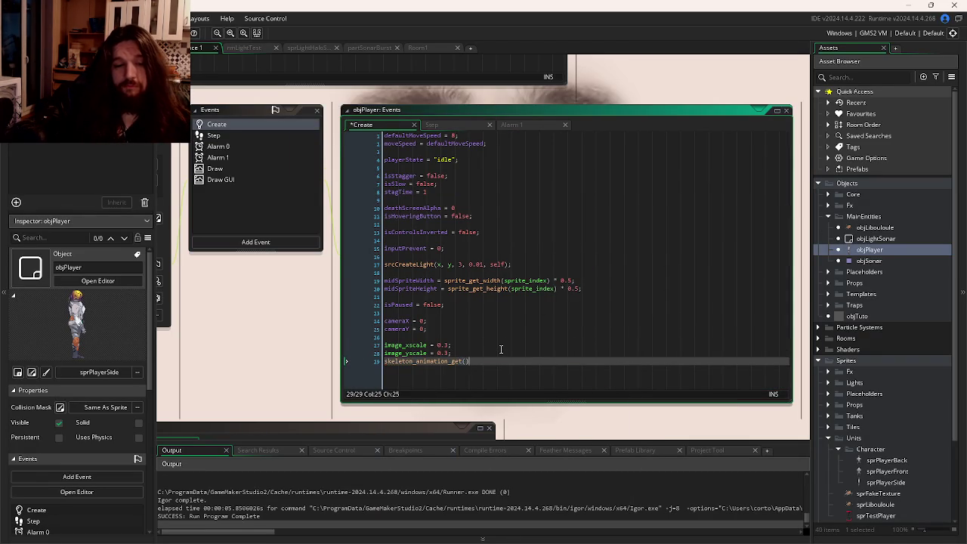
text(et()
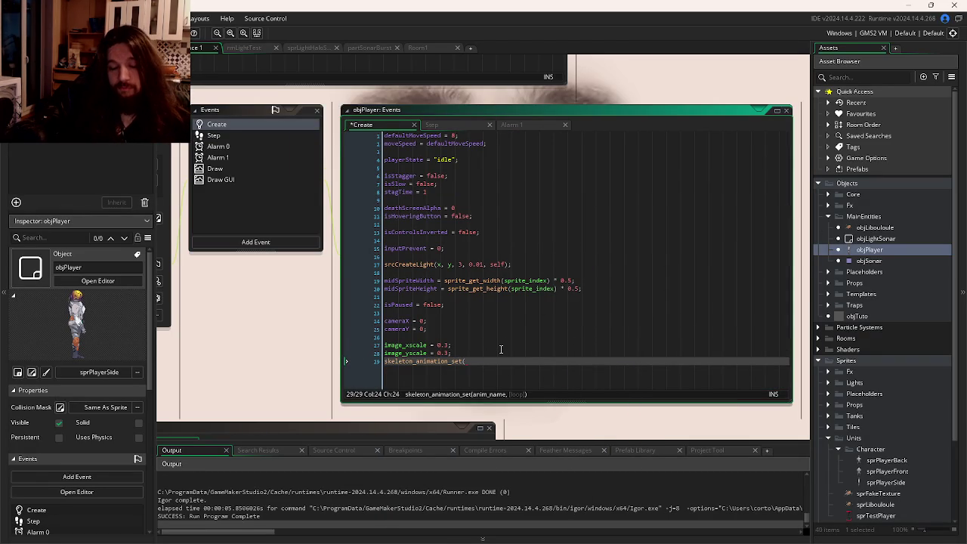
text("Idle");)
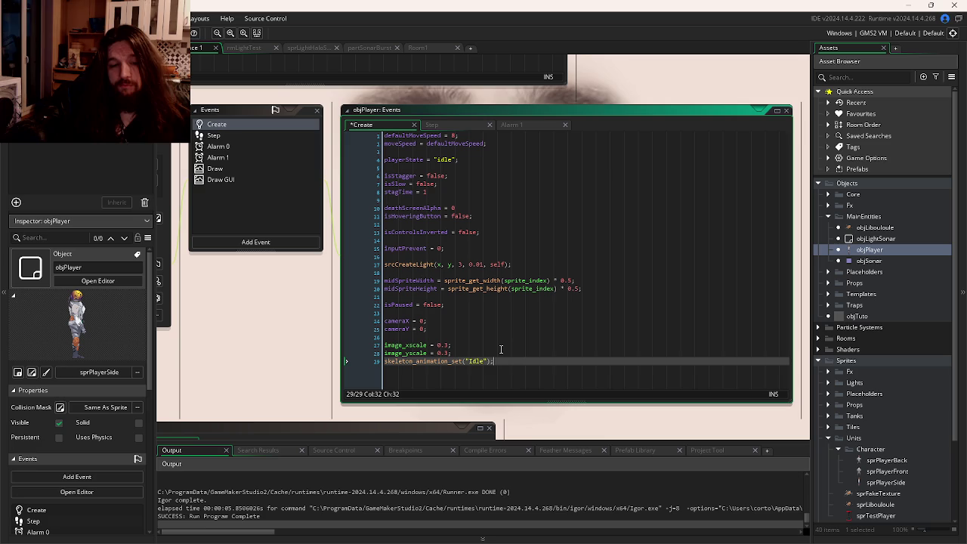
key(ctrl+s)
double_click(427, 361)
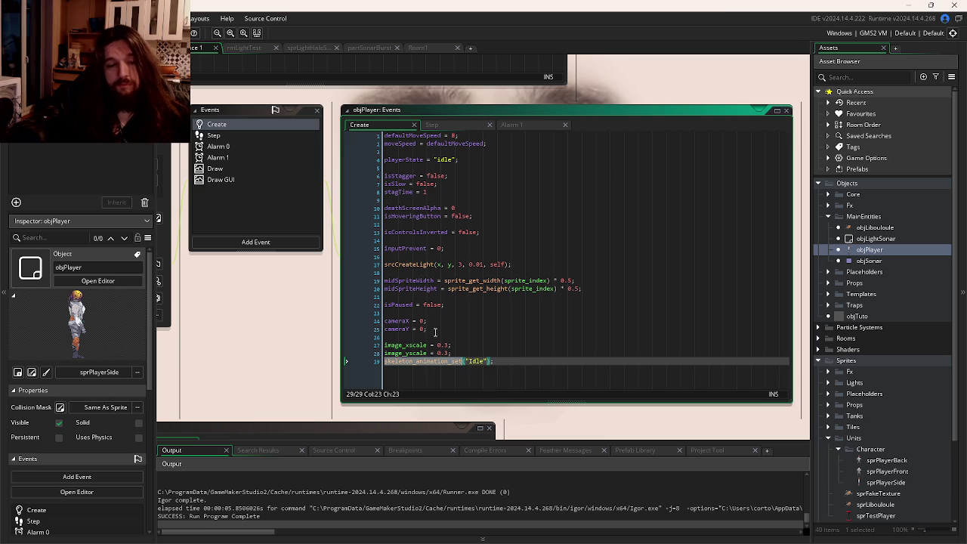
click(436, 125)
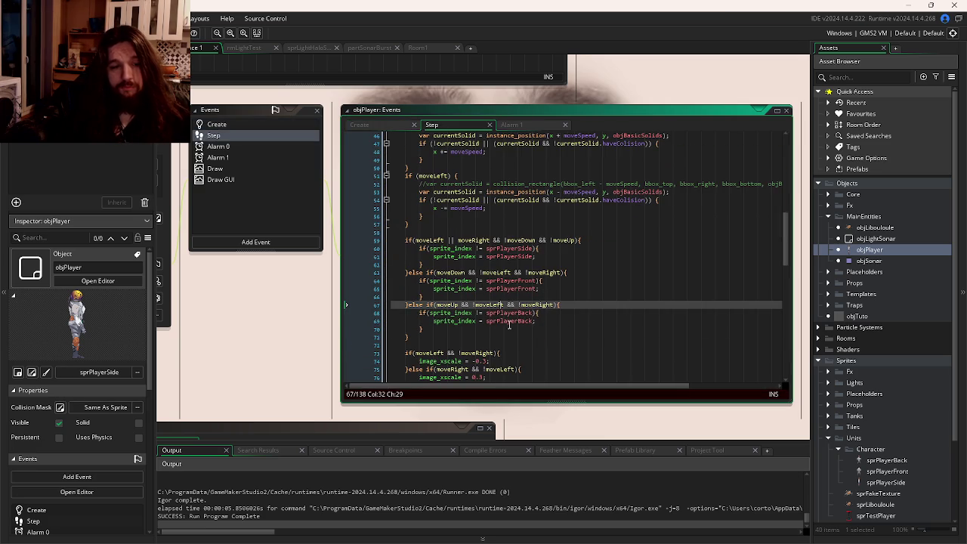
- Scroll through the objPlayer Step code, then bring the Firefox YouTube window forward
scroll(509, 324, up, 7)
scroll(516, 305, down, 10)
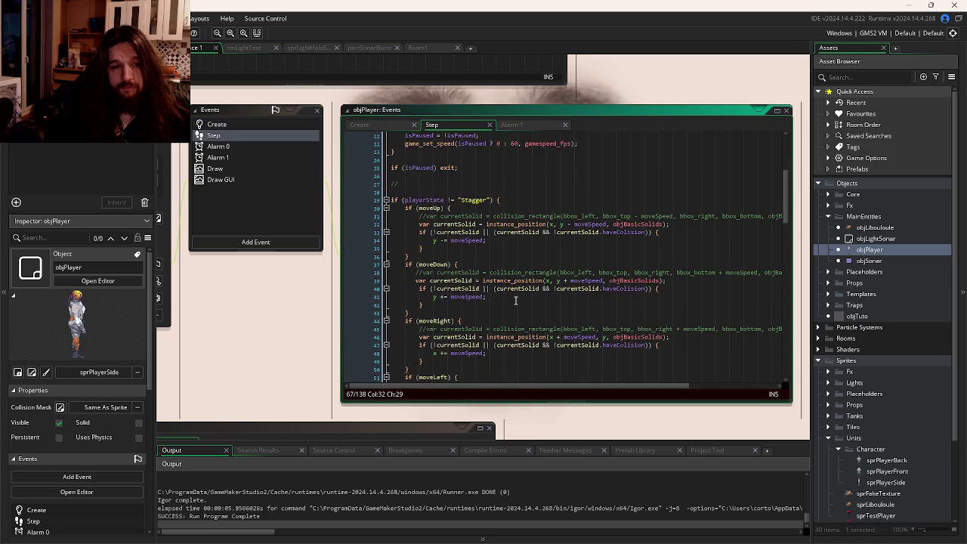
scroll(516, 295, up, 8)
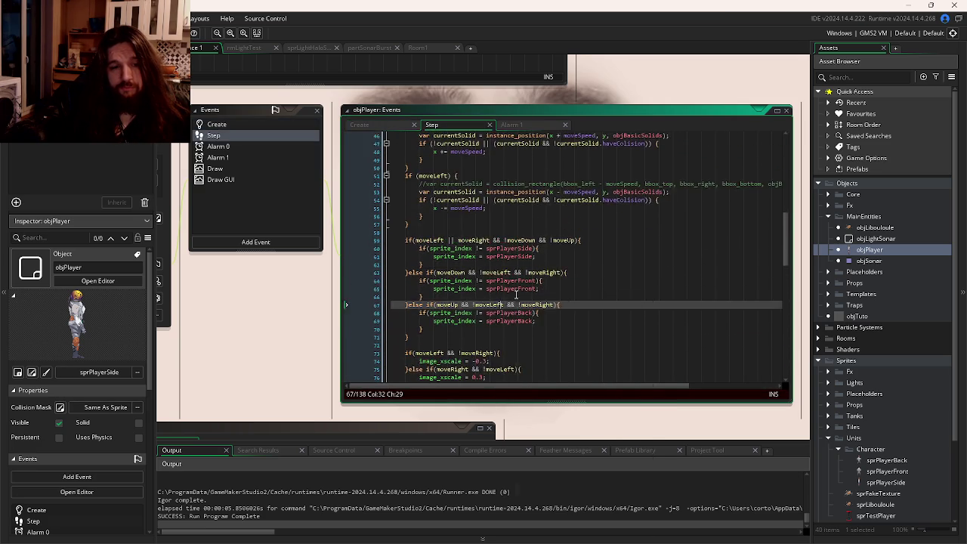
scroll(516, 296, down, 10)
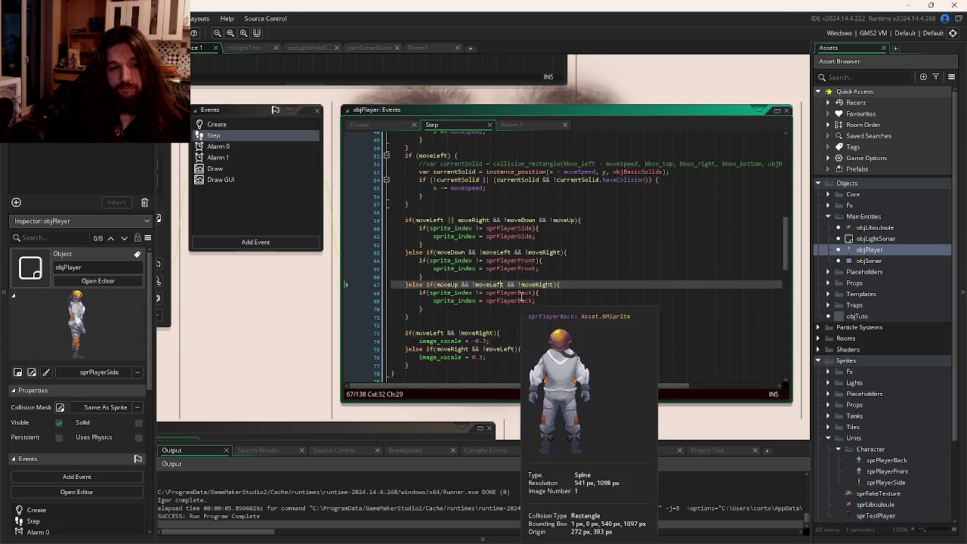
scroll(521, 300, up, 19)
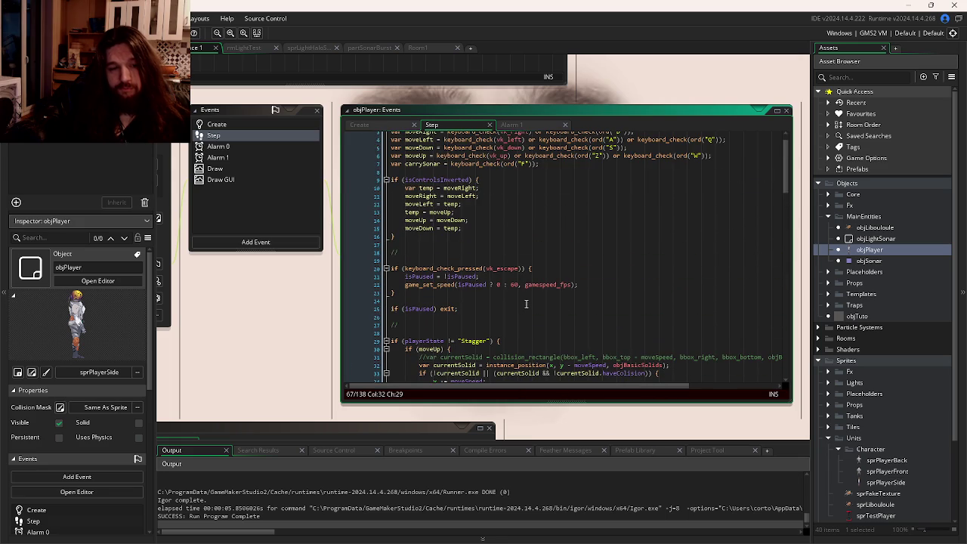
scroll(525, 303, down, 17)
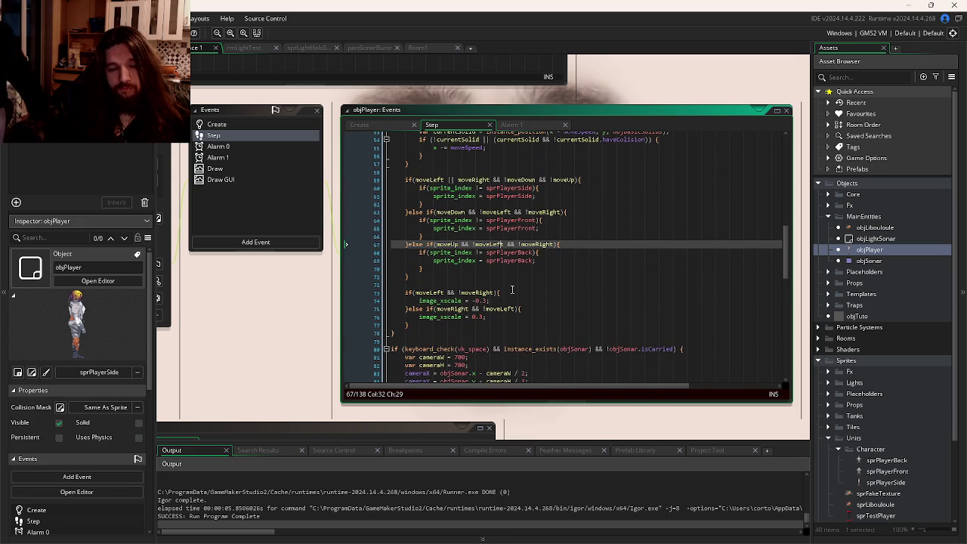
scroll(512, 290, down, 2)
scroll(512, 295, up, 5)
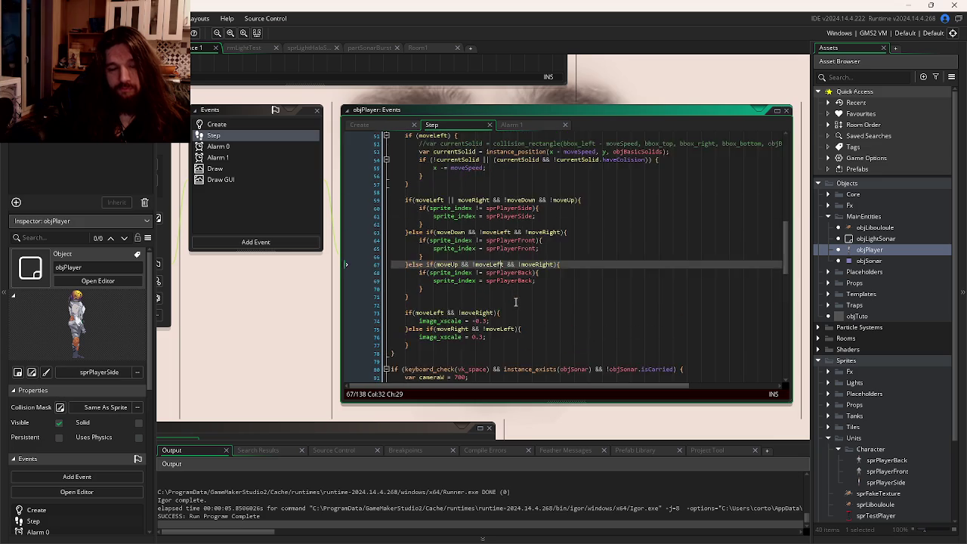
key(alt+Tab)
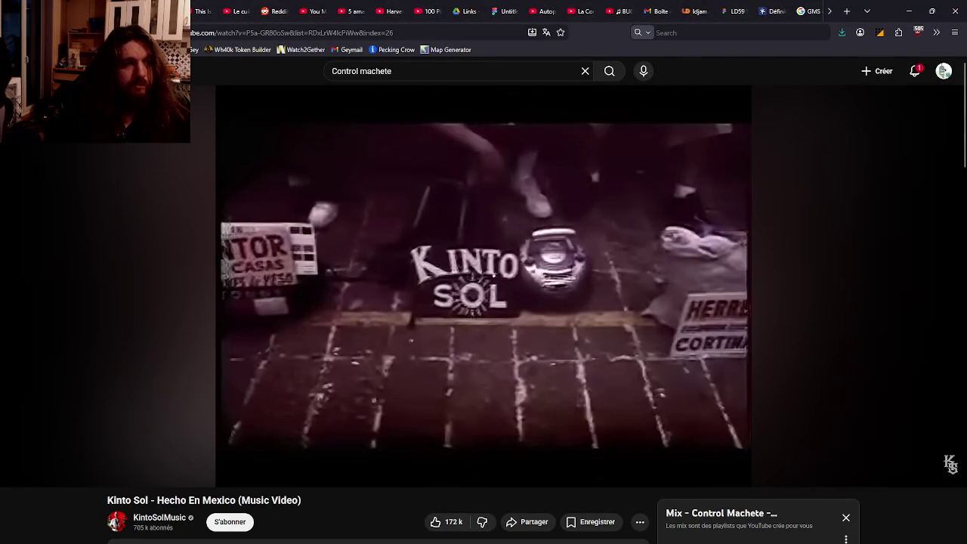
- Reload the stalled Kinto Sol - Hecho En Mexico page and resume the video
key(F5)
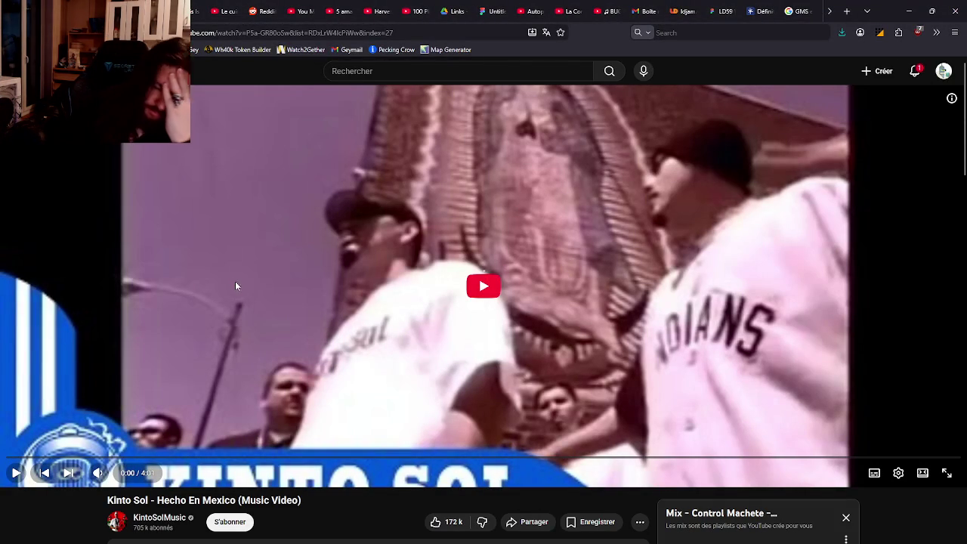
click(455, 427)
- Back in GameMaker, highlight every use of moveUp and moveDown in the Step code
key(alt+Tab)
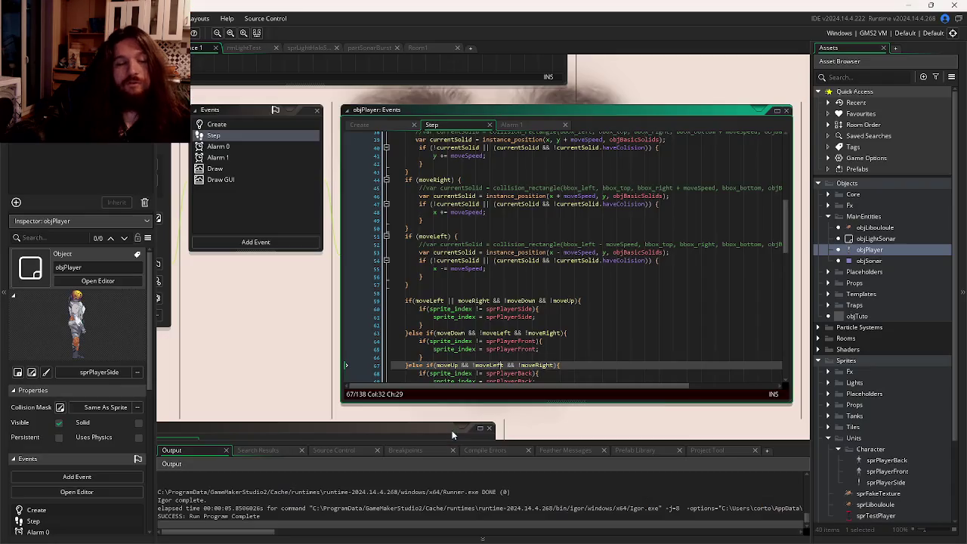
scroll(521, 355, down, 7)
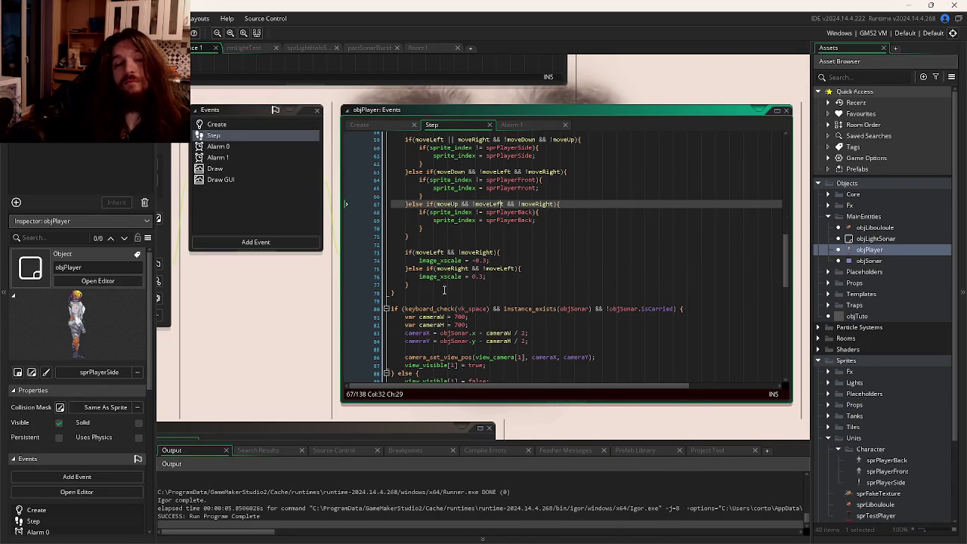
click(445, 284)
scroll(509, 327, down, 3)
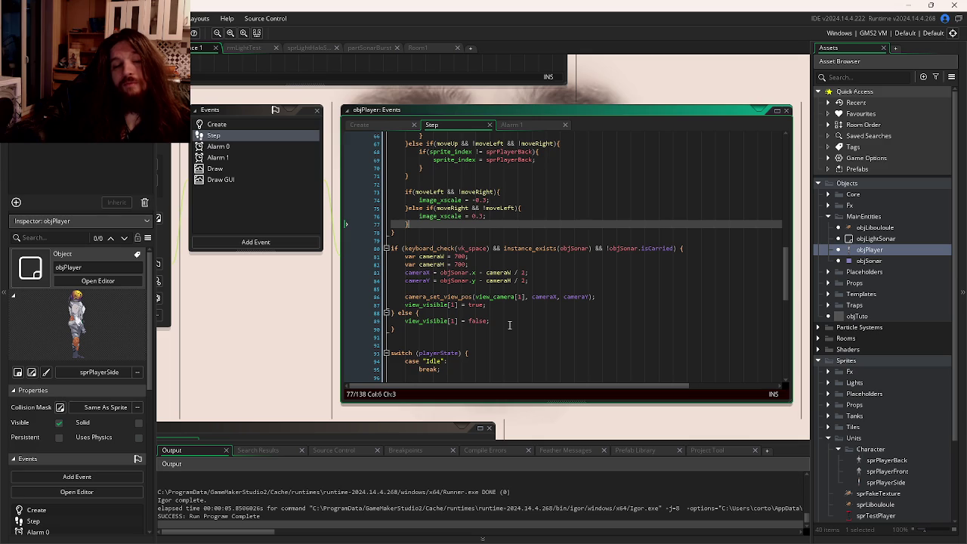
scroll(509, 321, down, 3)
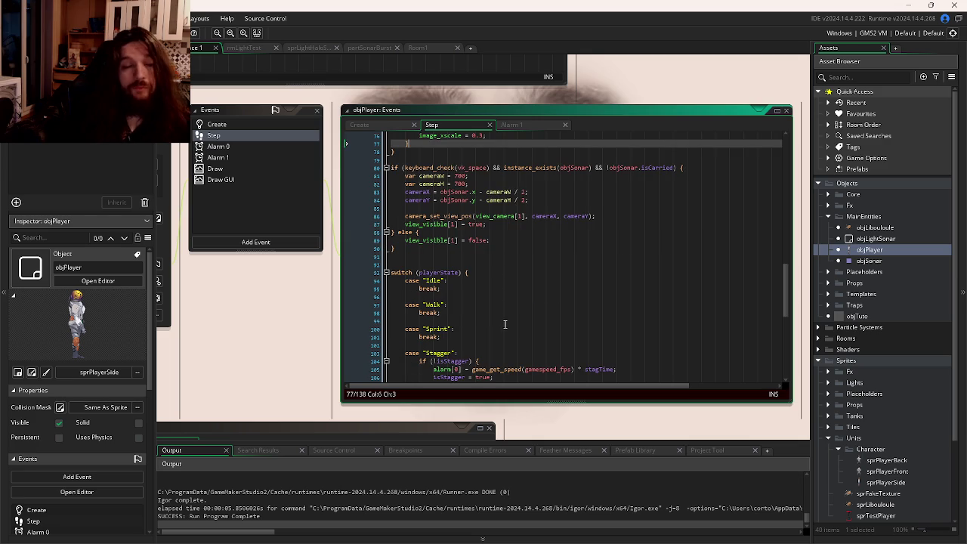
scroll(505, 324, up, 13)
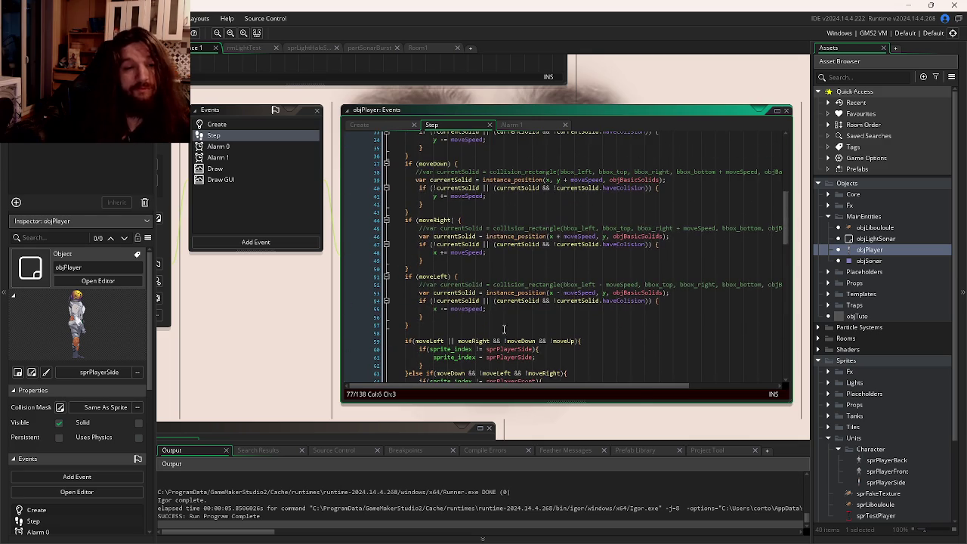
scroll(497, 338, up, 3)
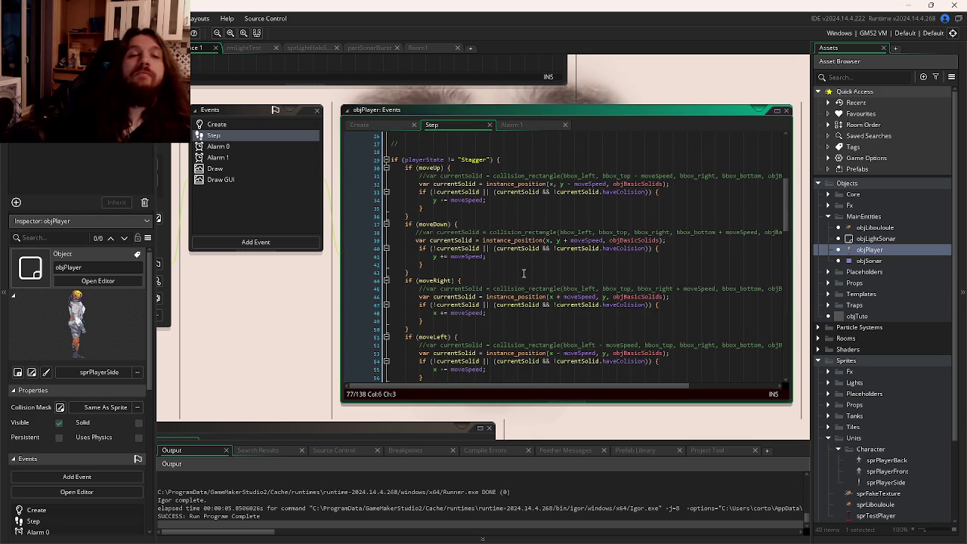
double_click(427, 167)
scroll(504, 251, up, 8)
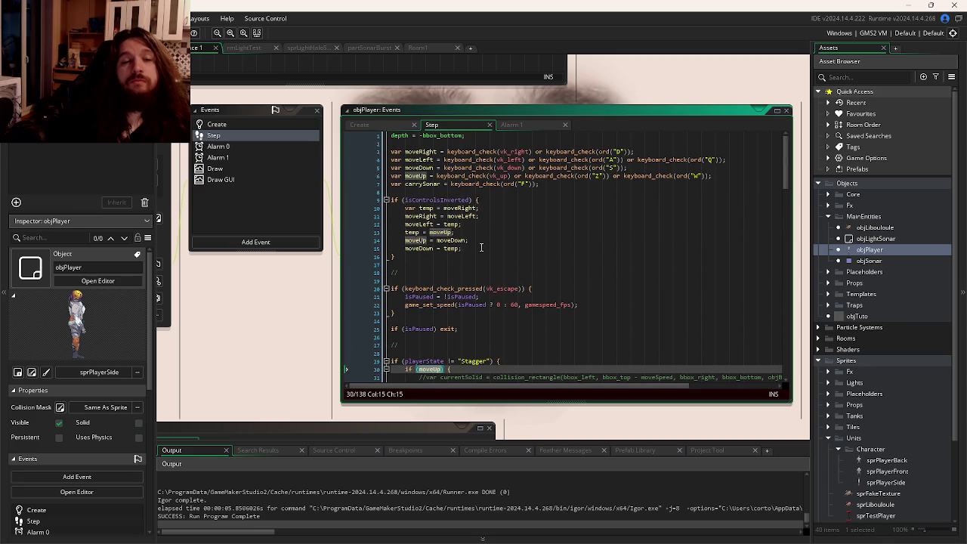
double_click(453, 240)
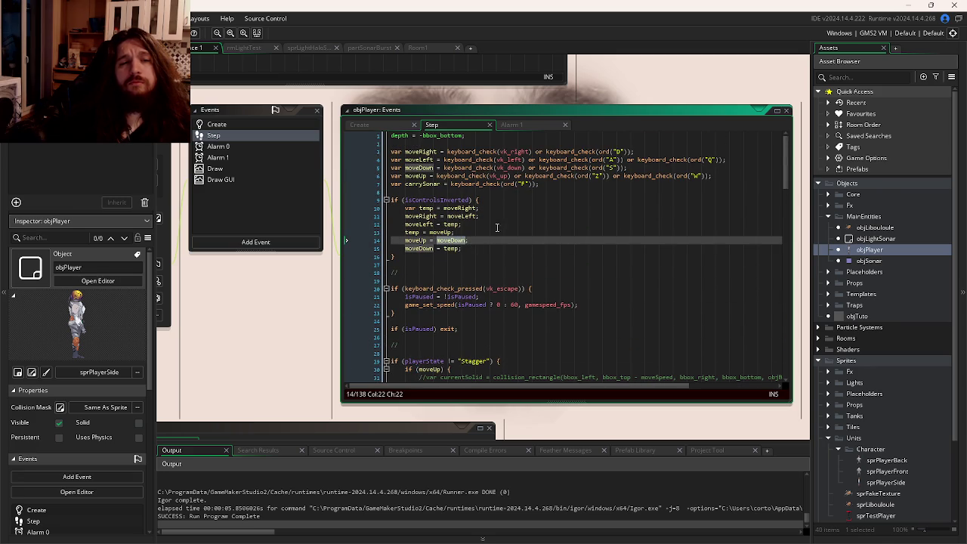
click(745, 176)
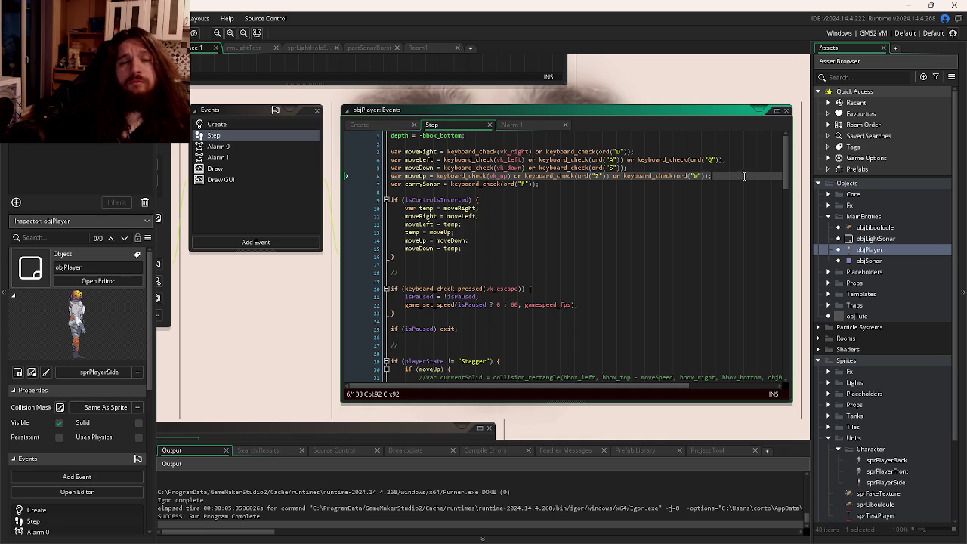
- Add var movement = moveRight || moveLeft || moveDown || moveUp; below the input checks and save
key(Return)
text(var m)
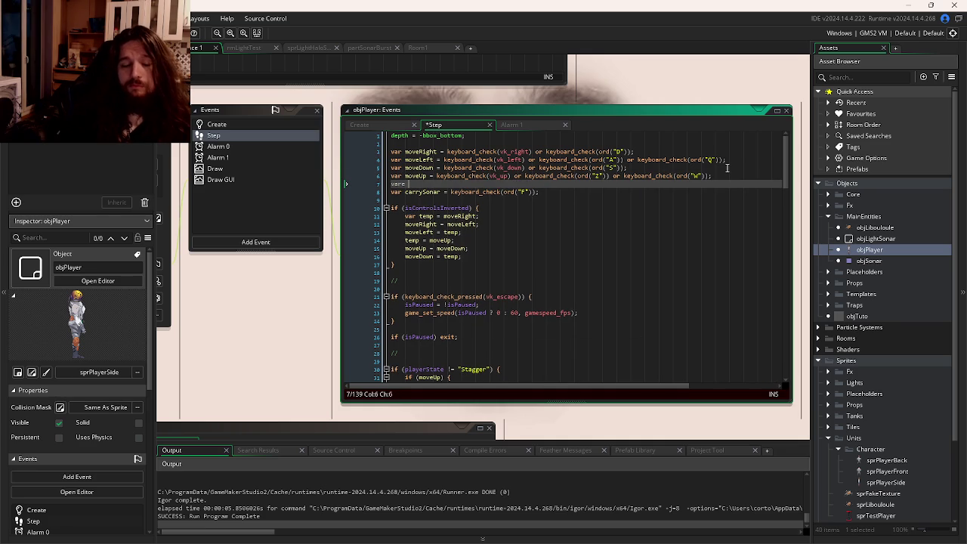
text(ovement)
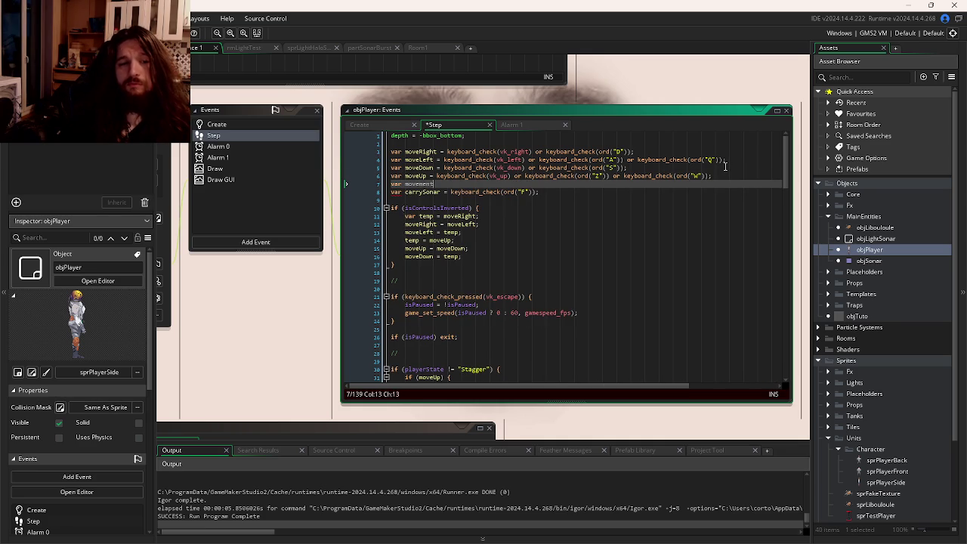
text( = mo)
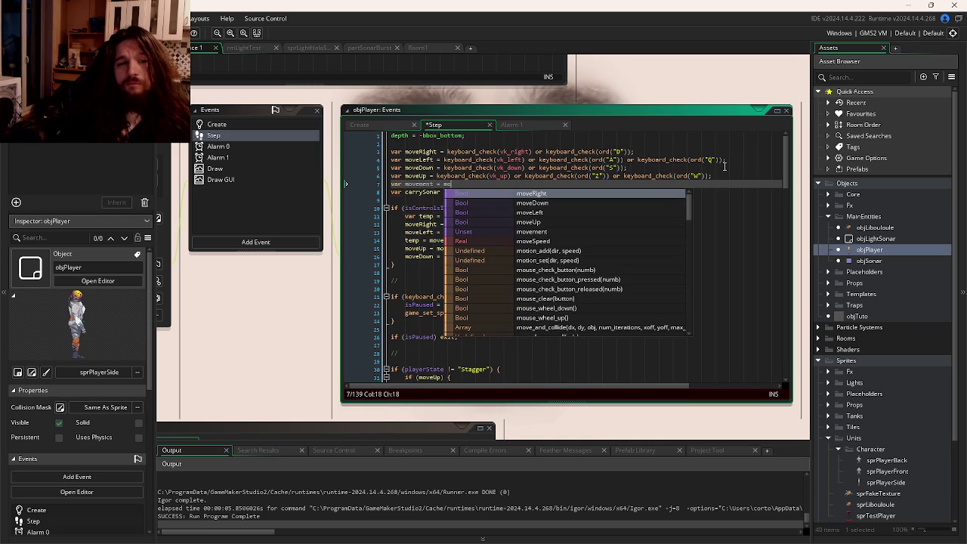
key(Return)
text(|| mo)
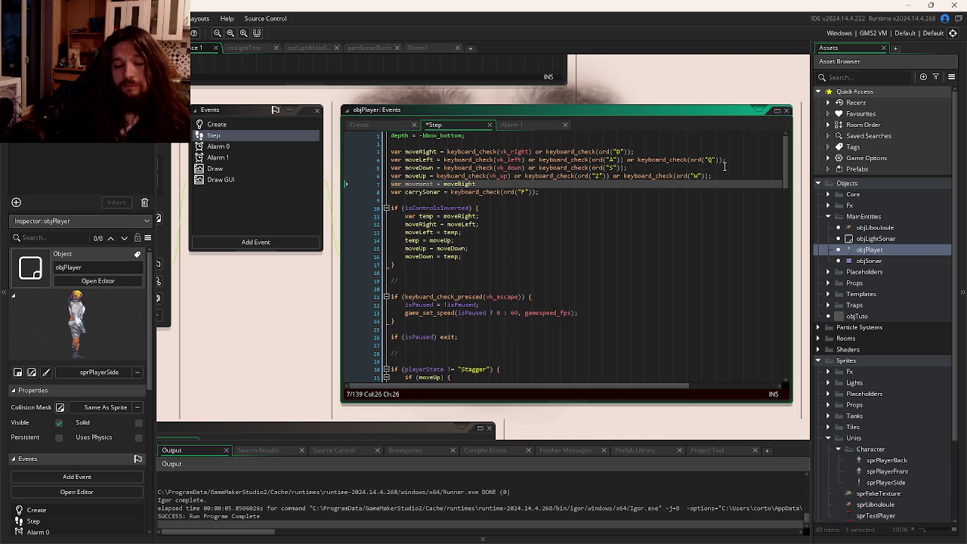
text(ve)
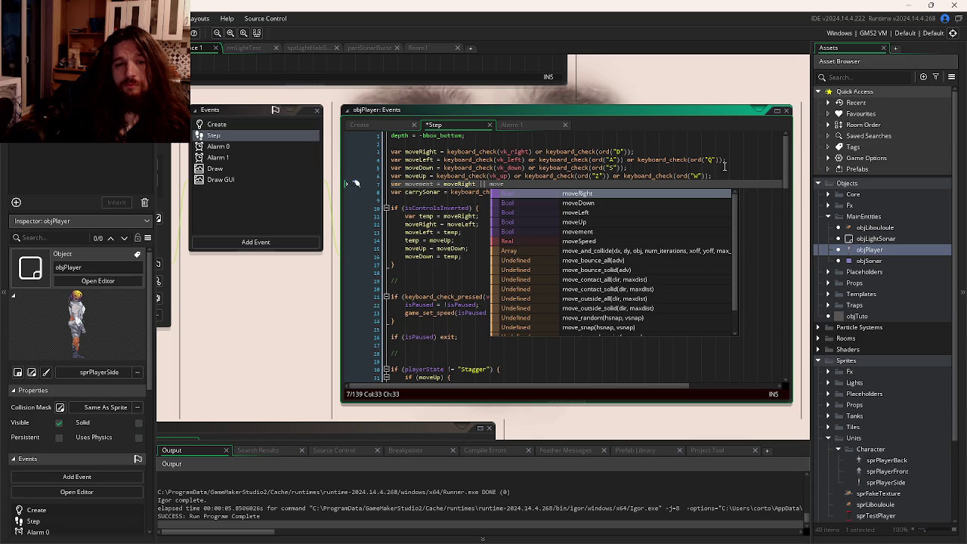
text(Left |)
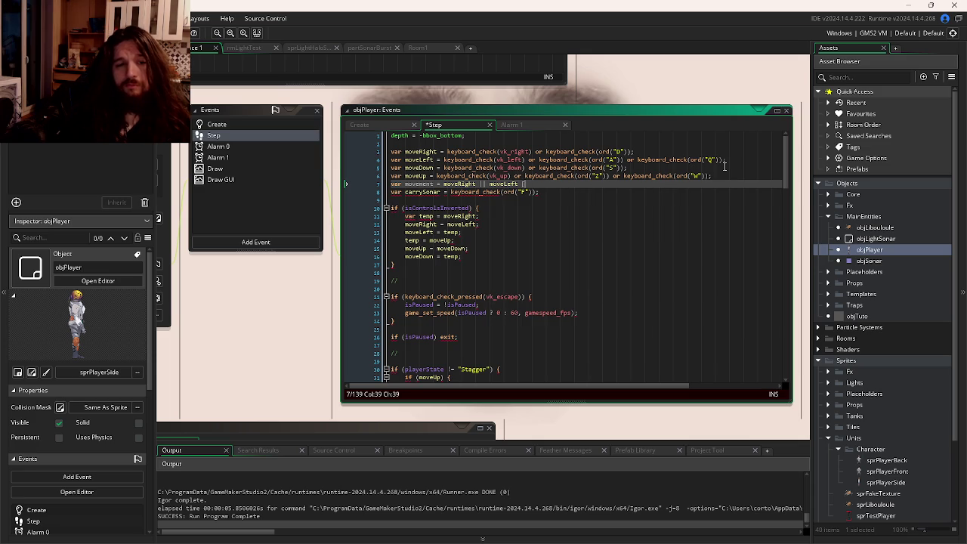
text(| mov)
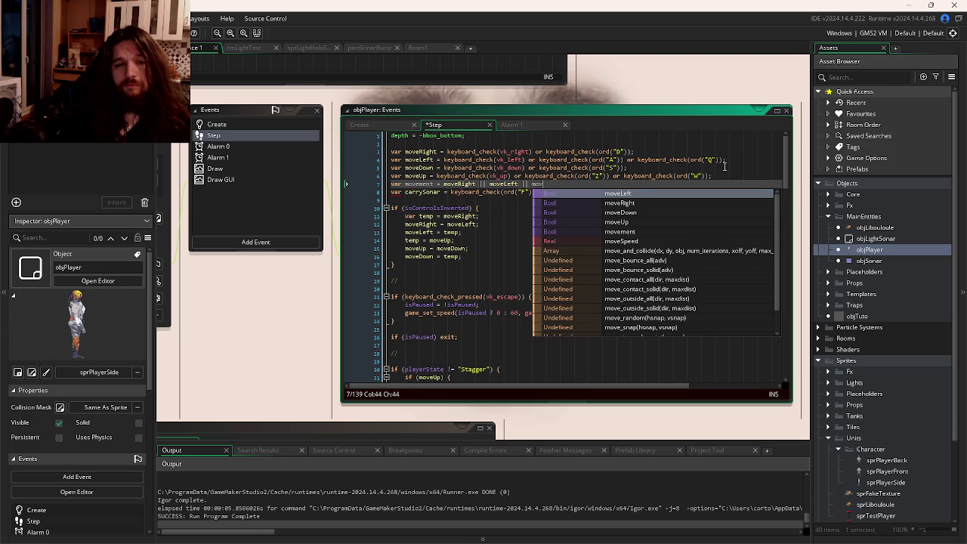
key(Down)
key(Down)
key(Return)
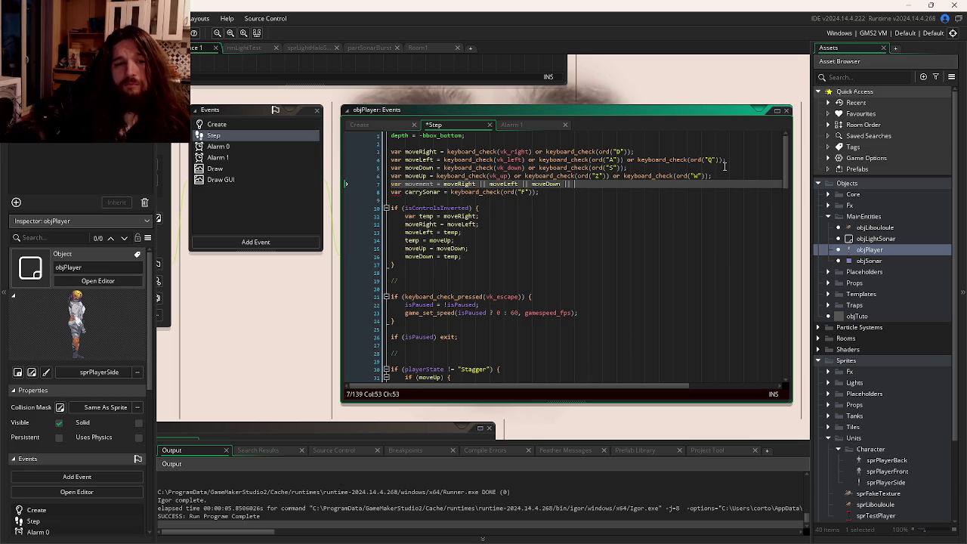
text(moveU)
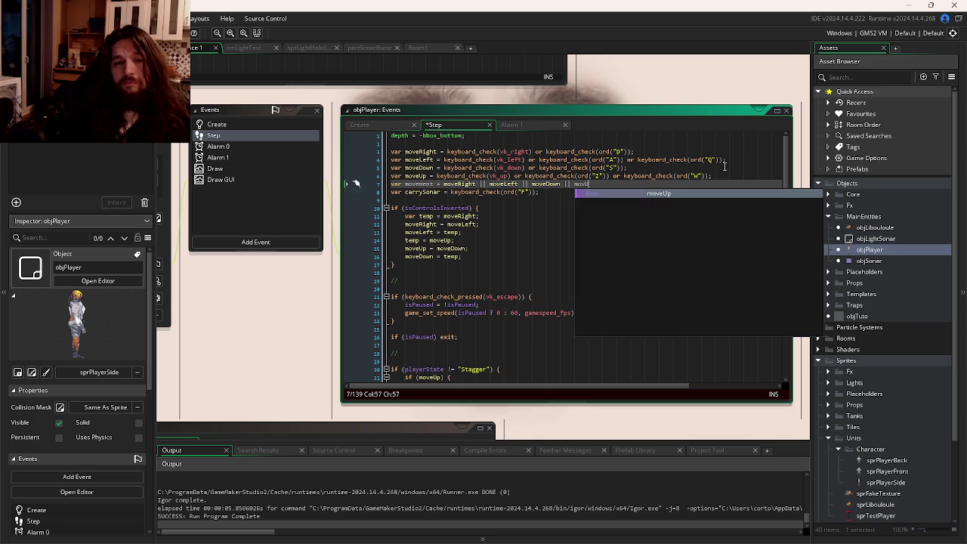
key(Return)
key(ctrl+s)
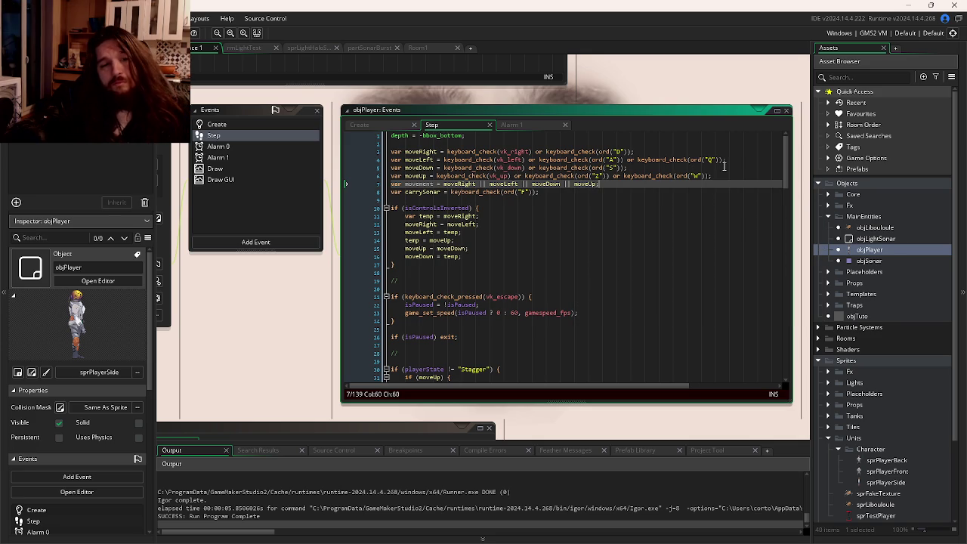
scroll(580, 205, down, 15)
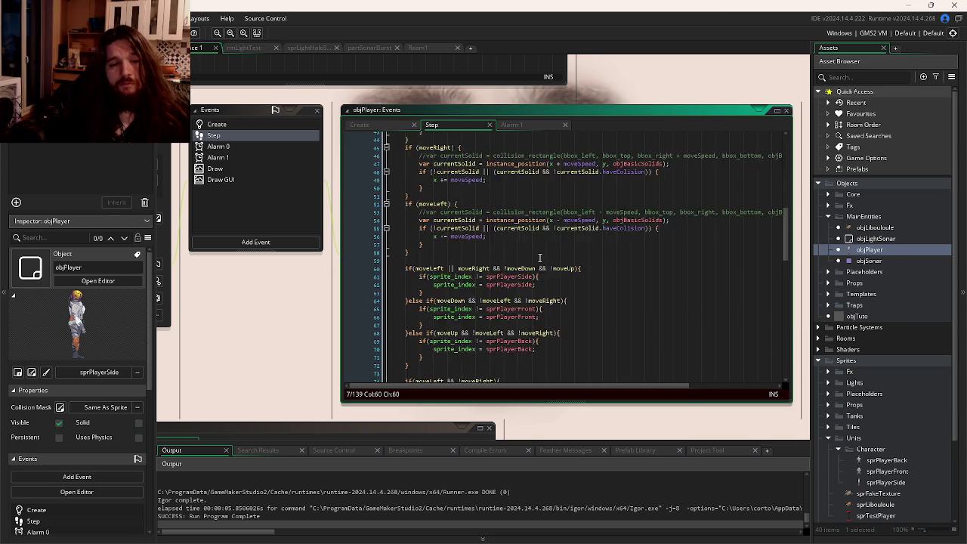
- Add if(movement && skeleton_animation_get() != "Walk") { skeleton_animation_set("Walk"); }, then run the game
click(478, 311)
key(Return)
key(Return)
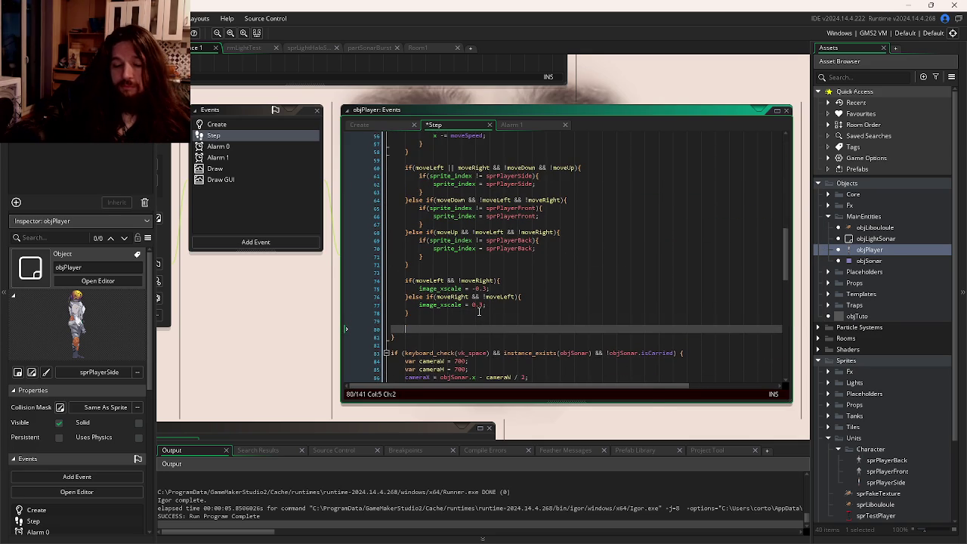
text(if(move)
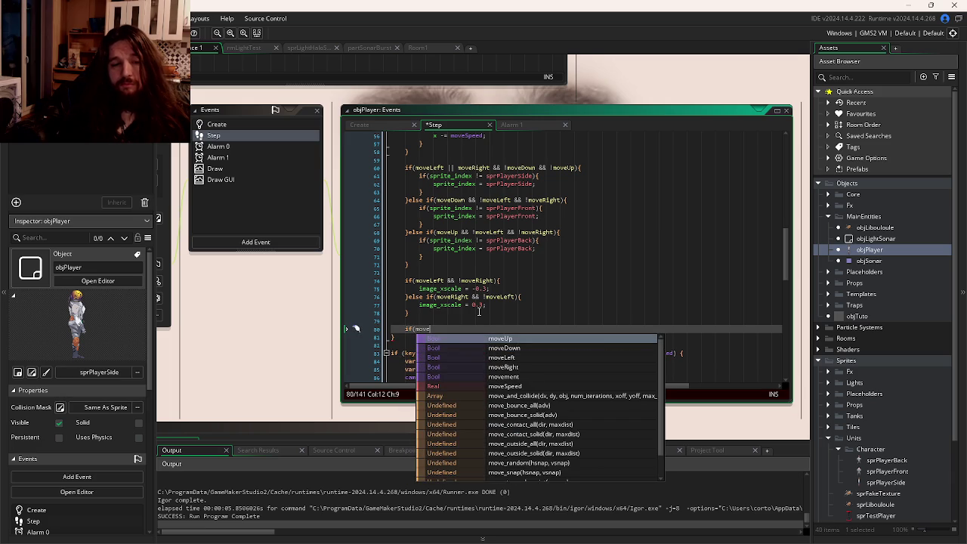
text(ment)
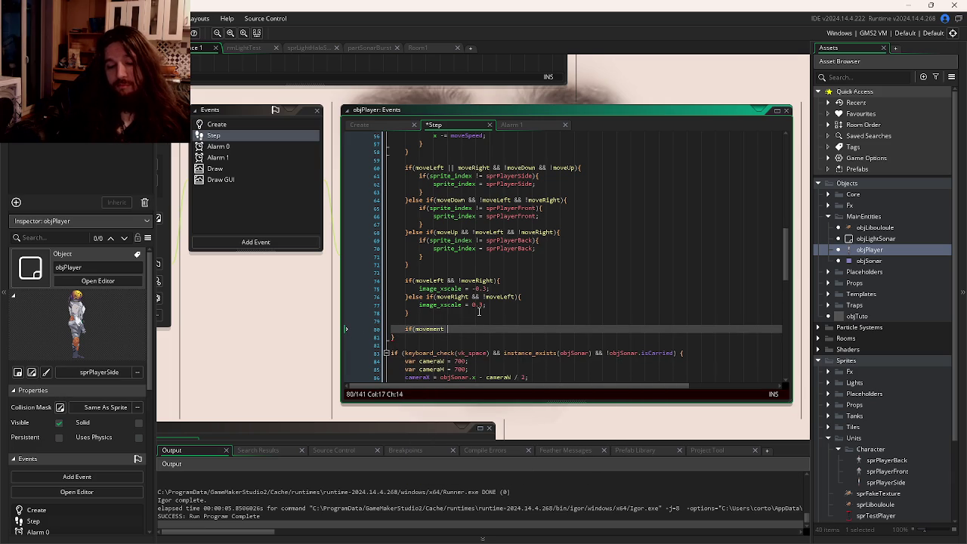
text( && )
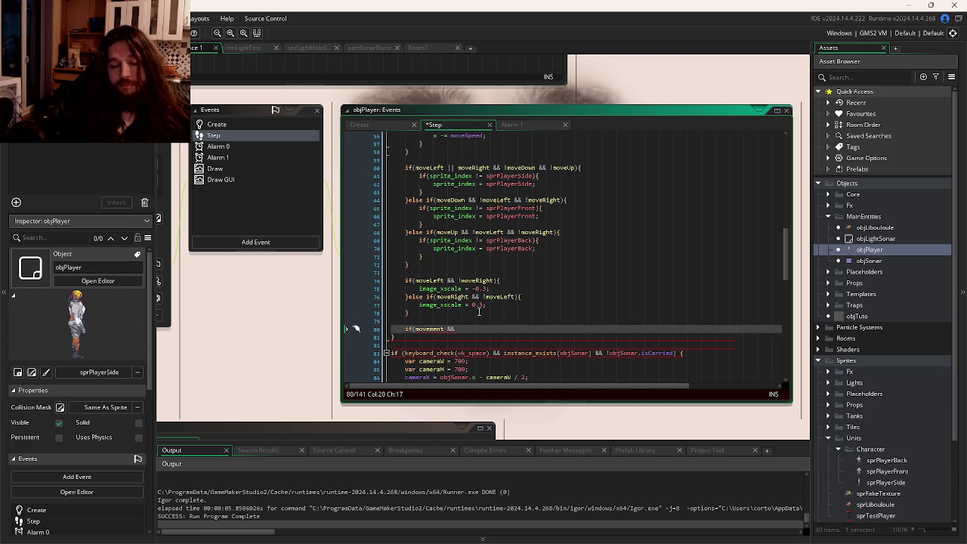
text(skeleton_ani)
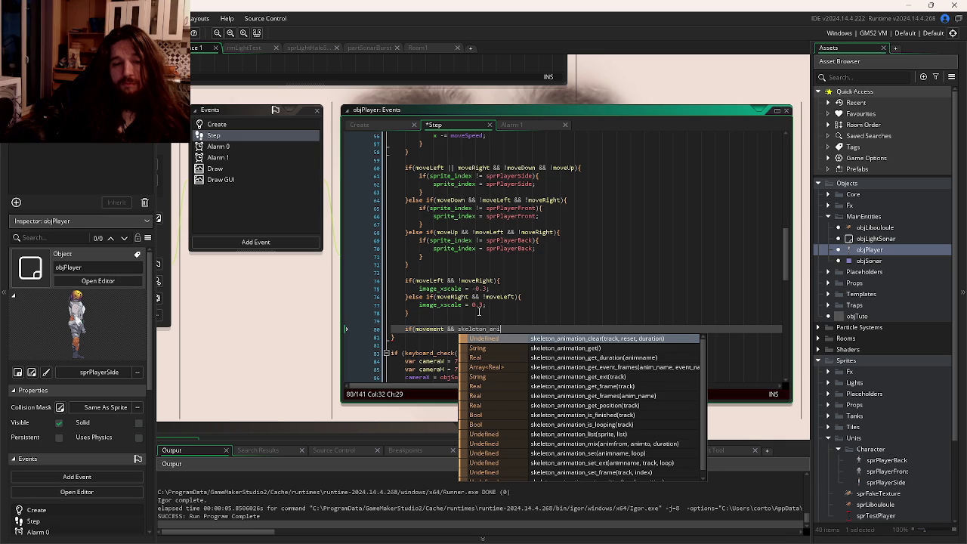
key(Down)
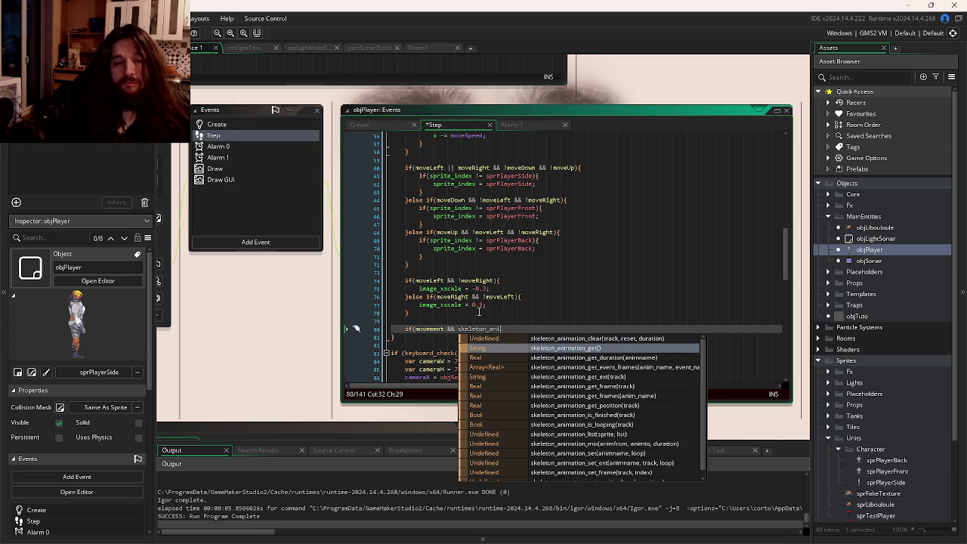
key(Return)
text(!= ")
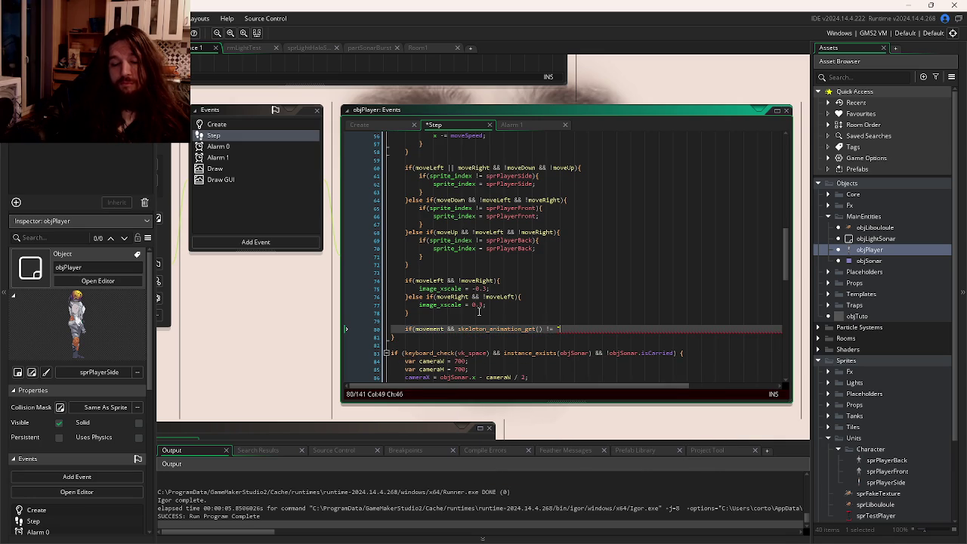
text(Walk"&)
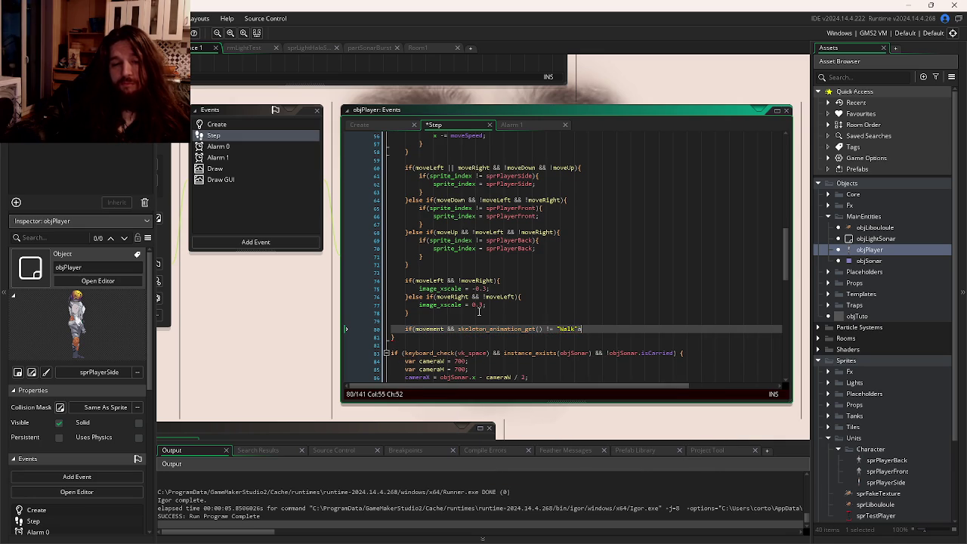
text(){)
key(Return)
text(})
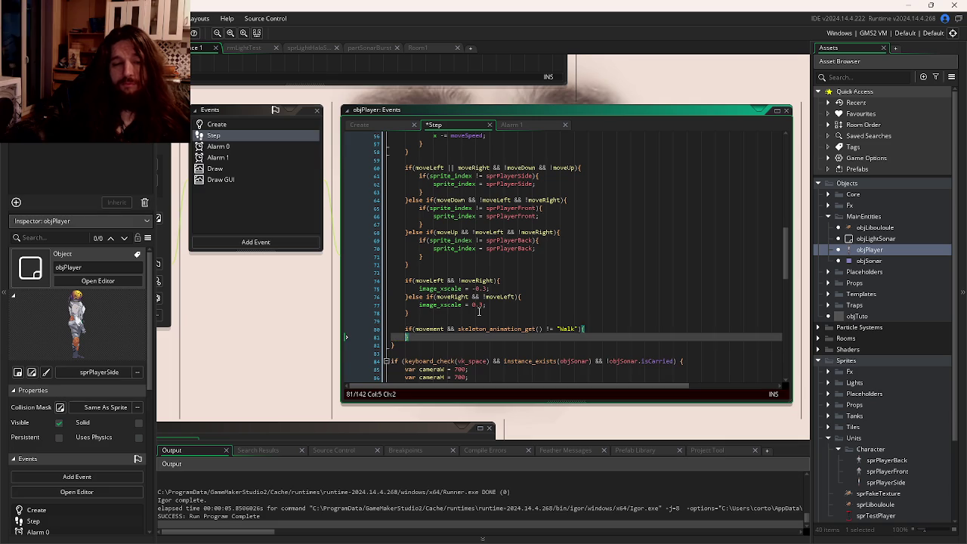
key(Left)
key(Return)
text(skeleton_animation_set)
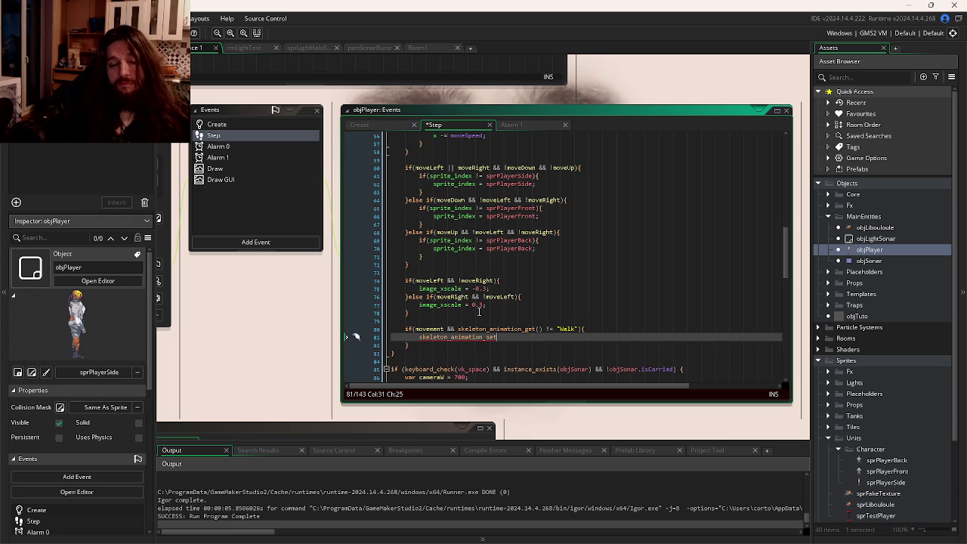
text(("Walk")
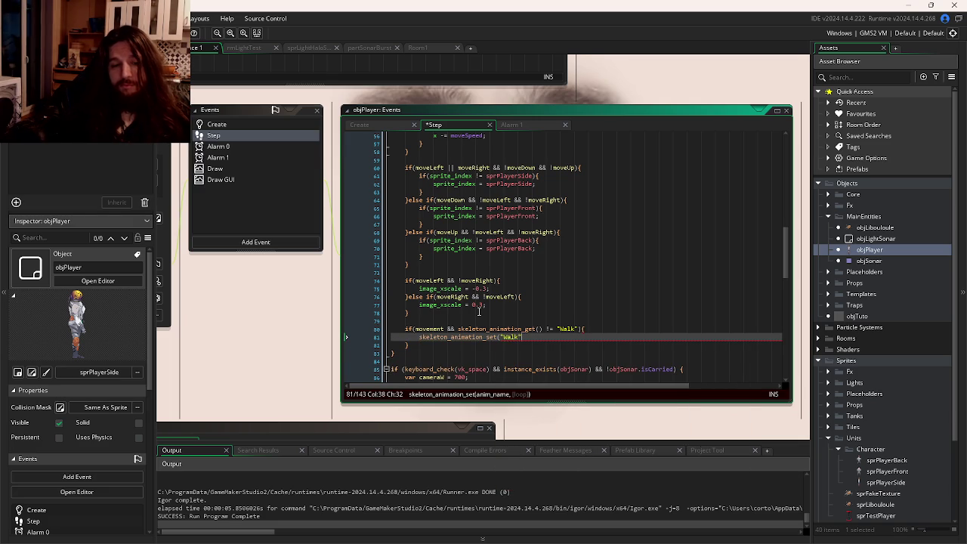
text();)
key(F5)
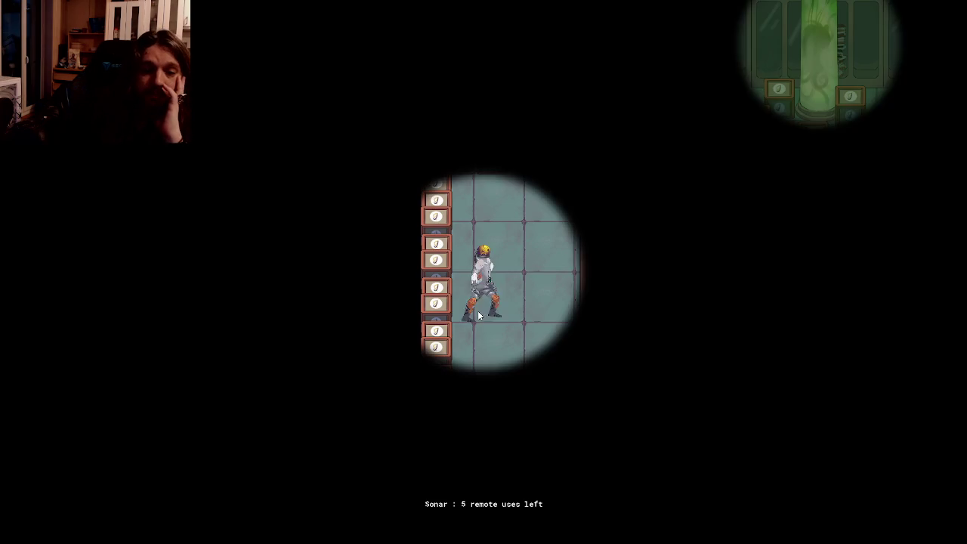
- Walk the player diagonally down-right, then left, and around the room
key(w+d)
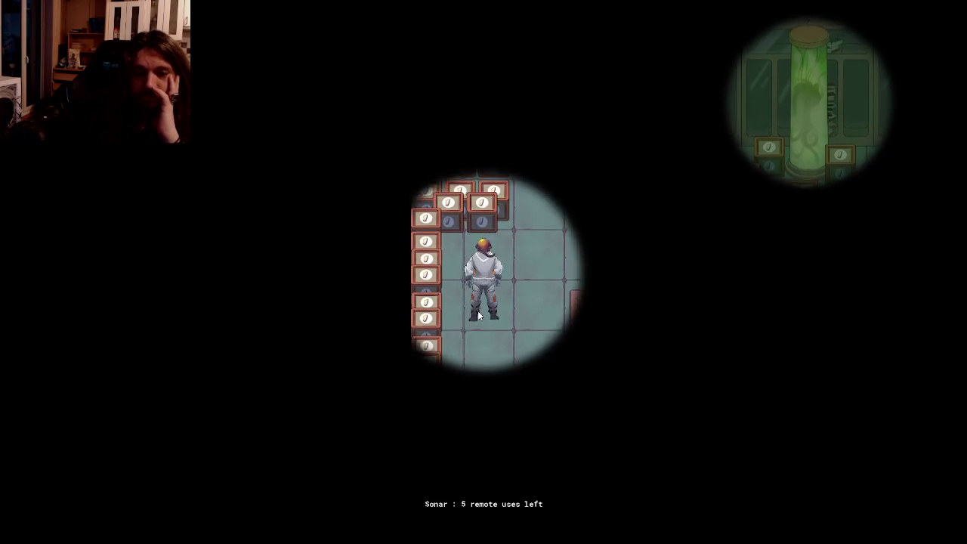
key(s+d)
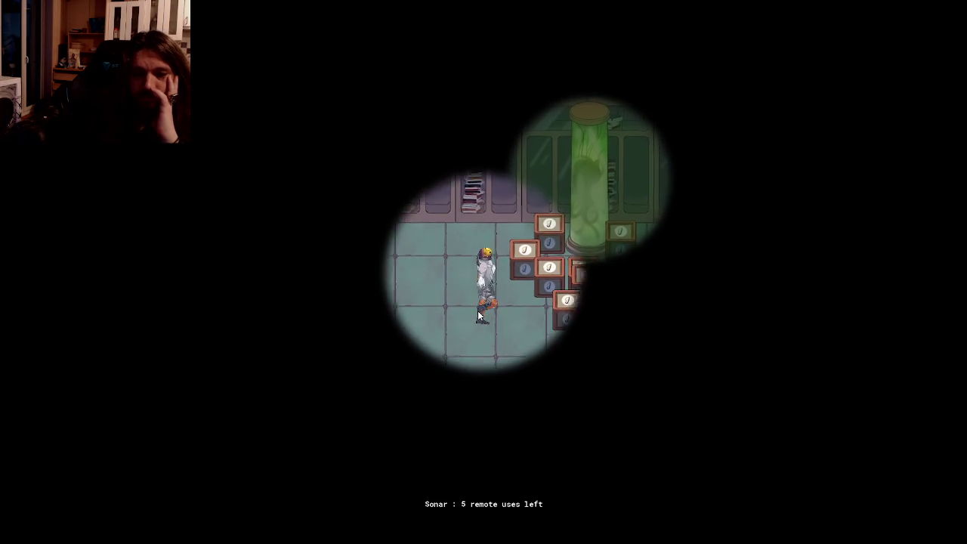
key(s+d)
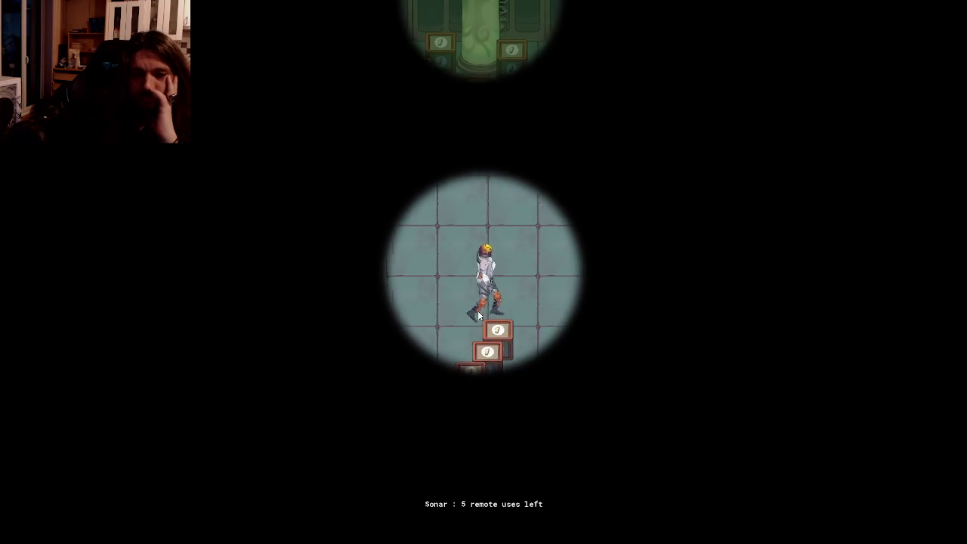
key(s+d)
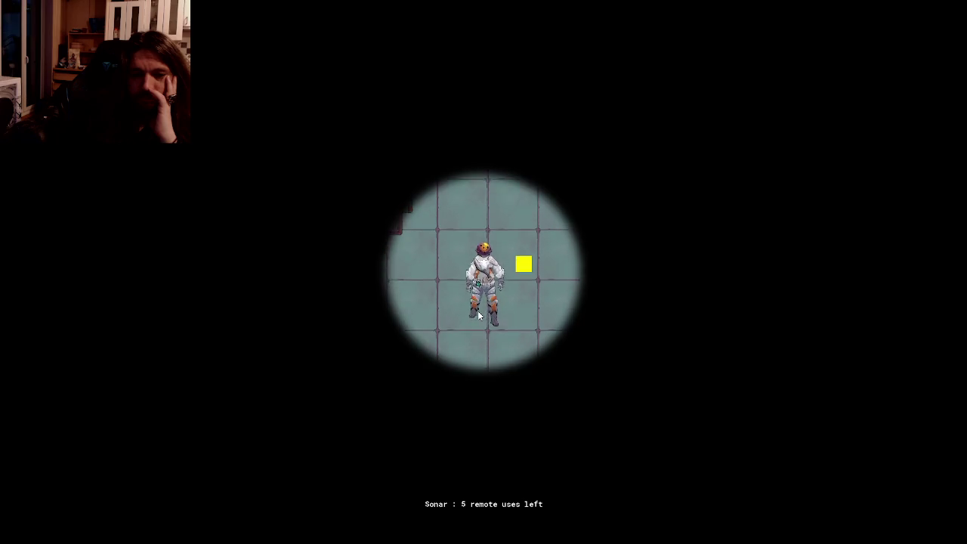
key(s+d)
key(e)
key(s+a)
key(a)
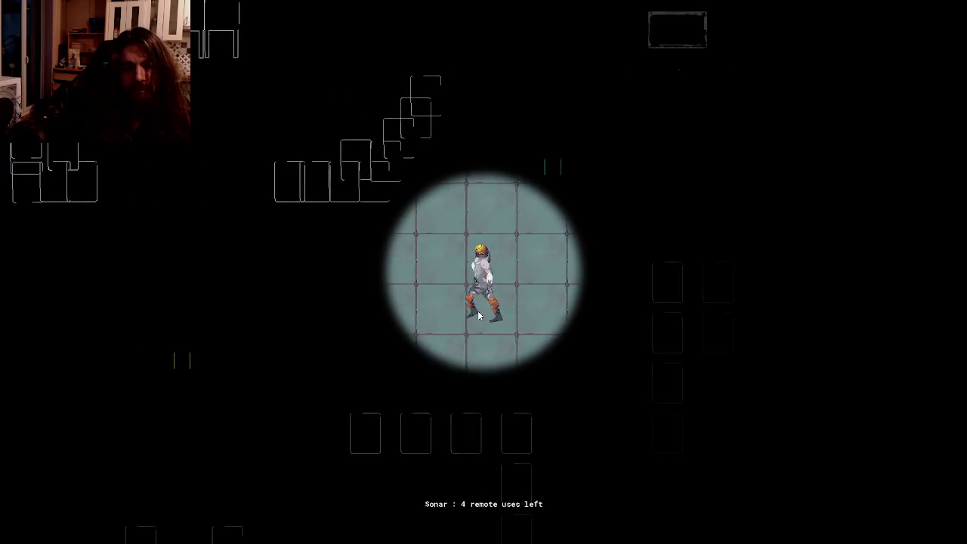
key(a)
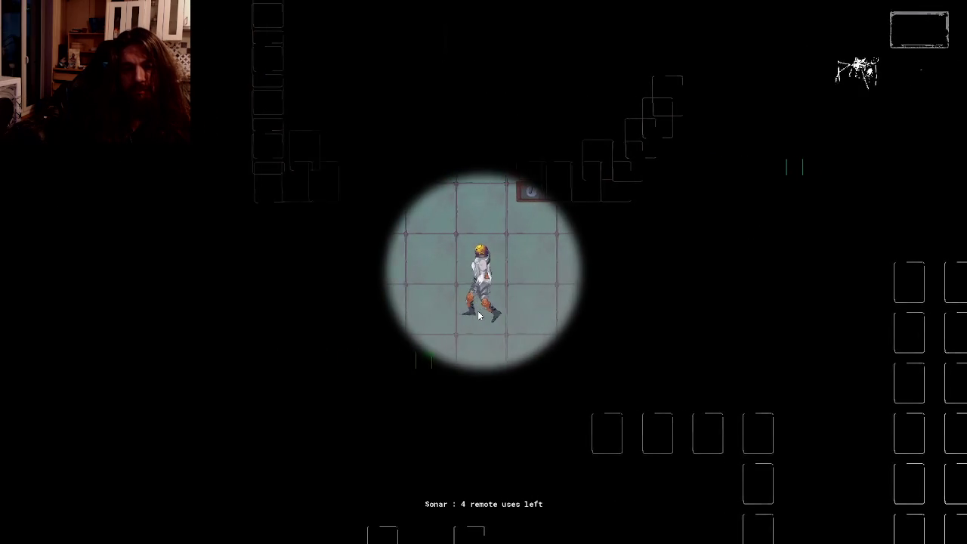
key(d)
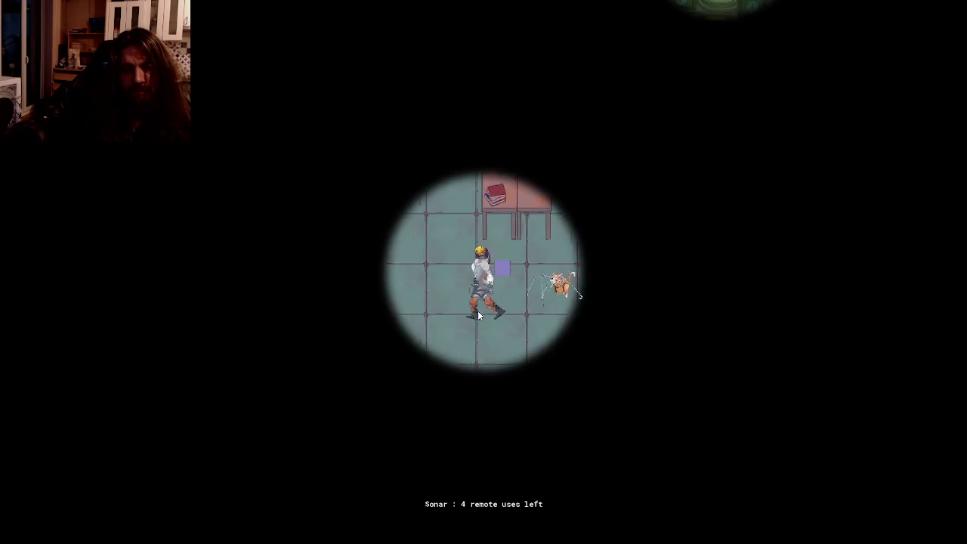
key(w+a)
key(s+d)
key(s)
key(d)
- Walk up-left and down-right, then turn to walk right and up, checking the facing flips
key(w+a)
key(space)
key(s+d)
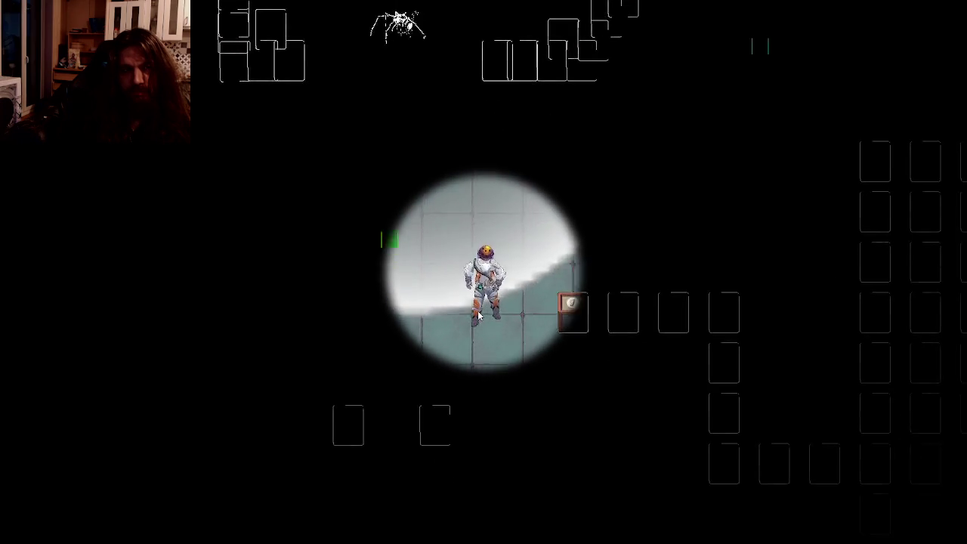
key(s+d)
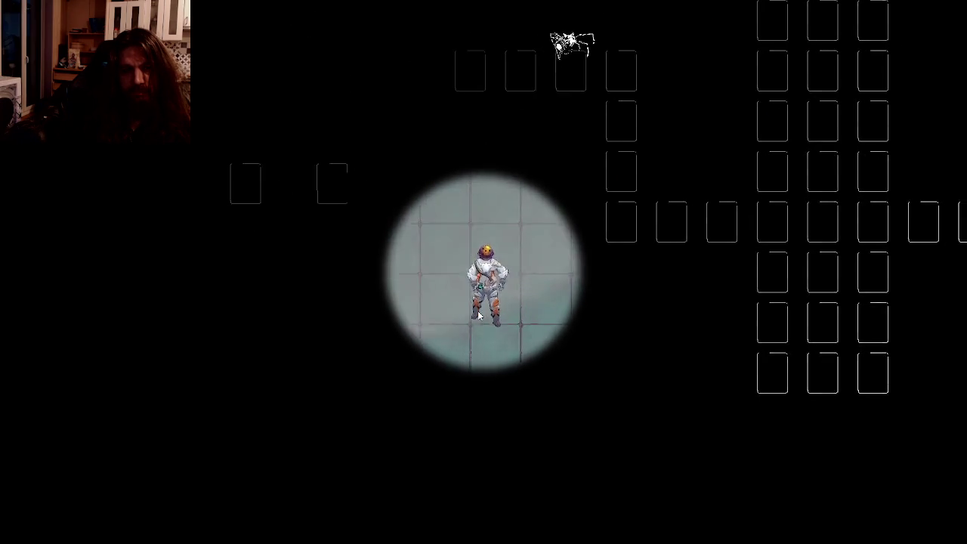
key(d)
key(s+d)
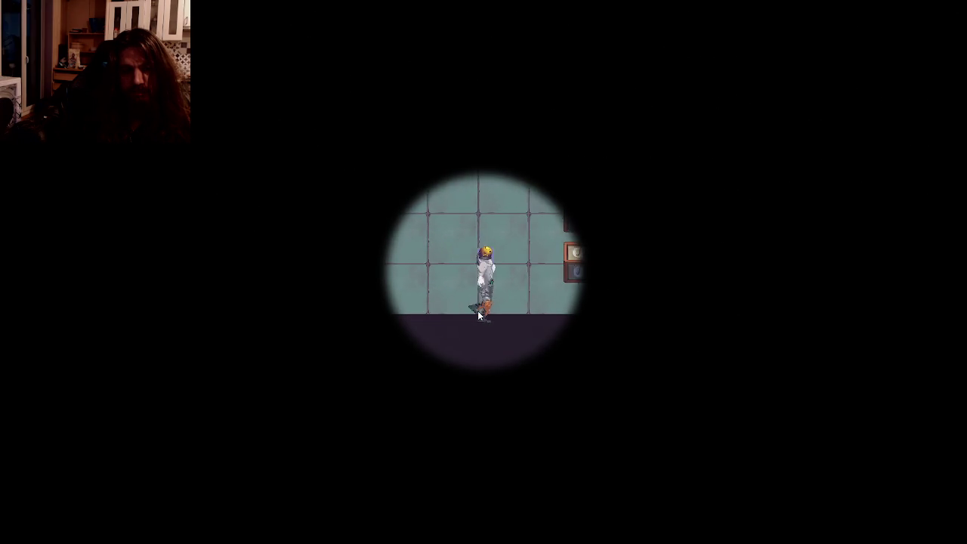
key(space)
key(w+a)
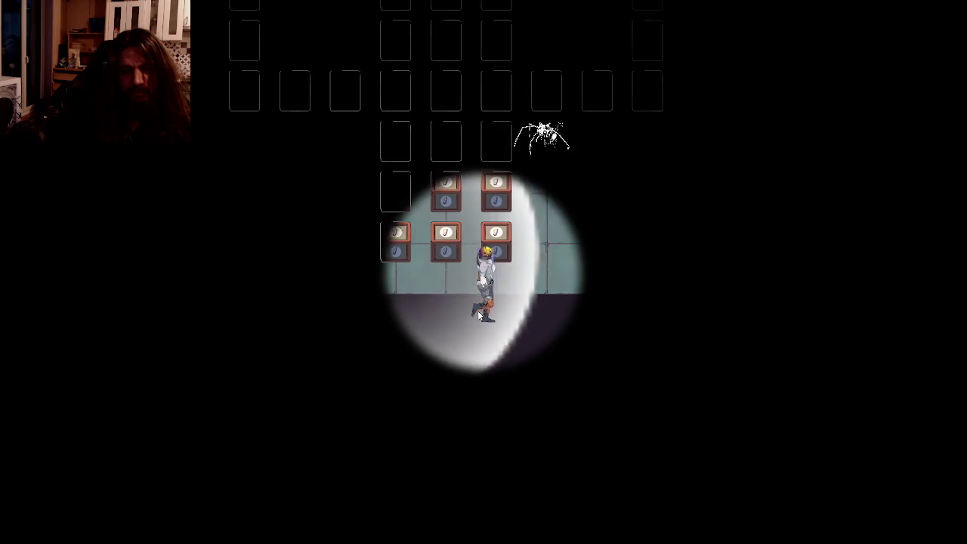
key(w+a)
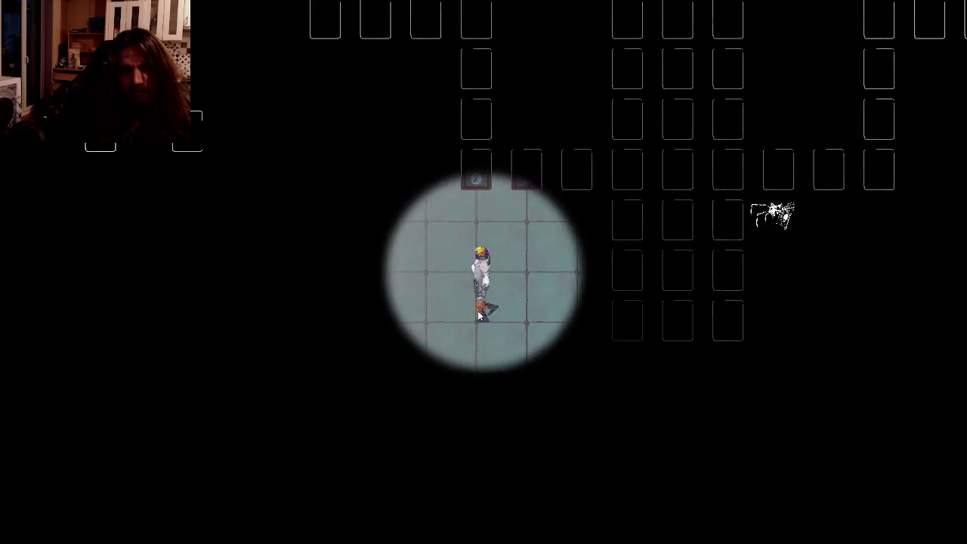
key(s+a)
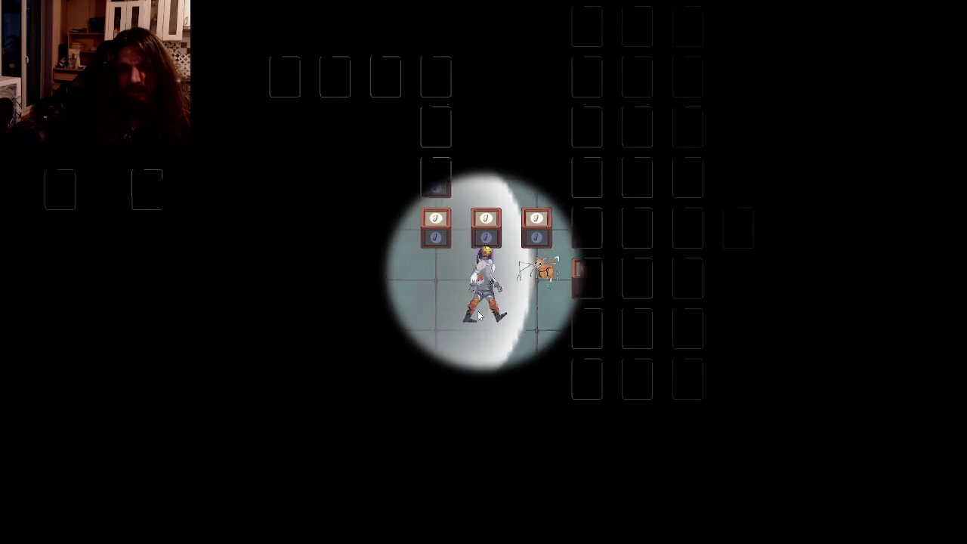
key(d)
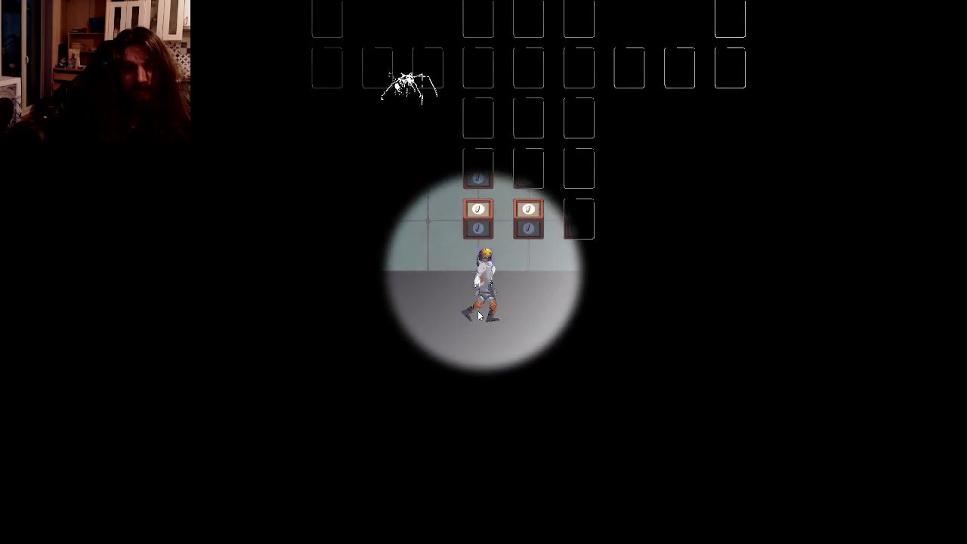
key(d)
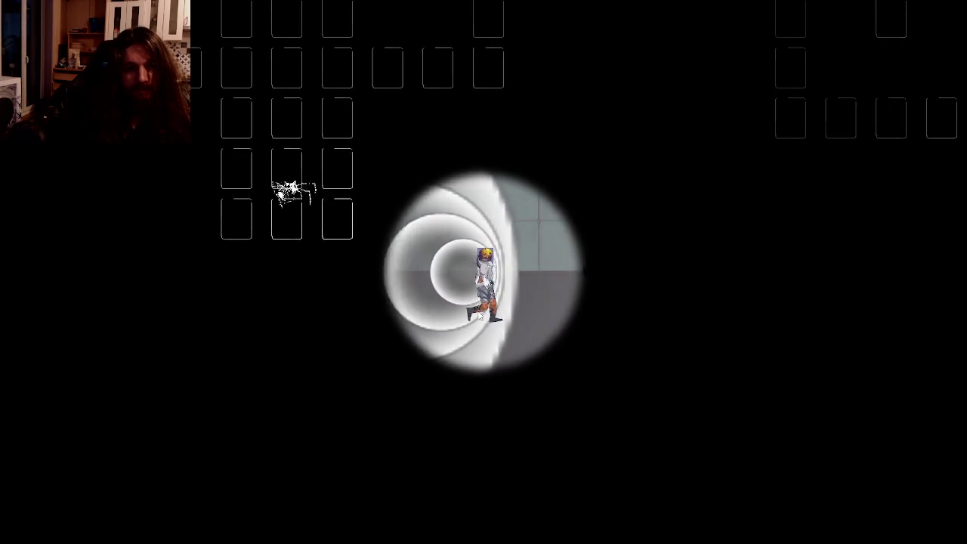
key(d)
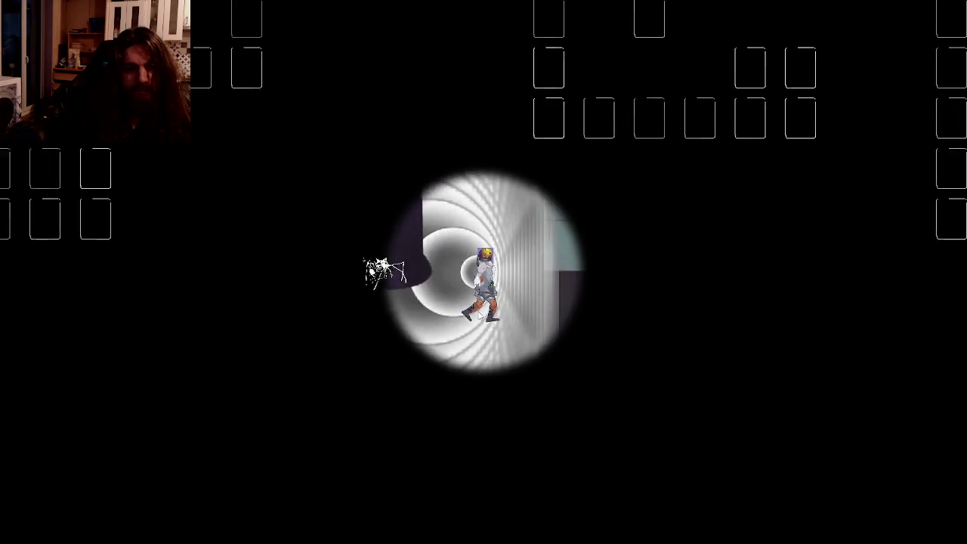
key(w)
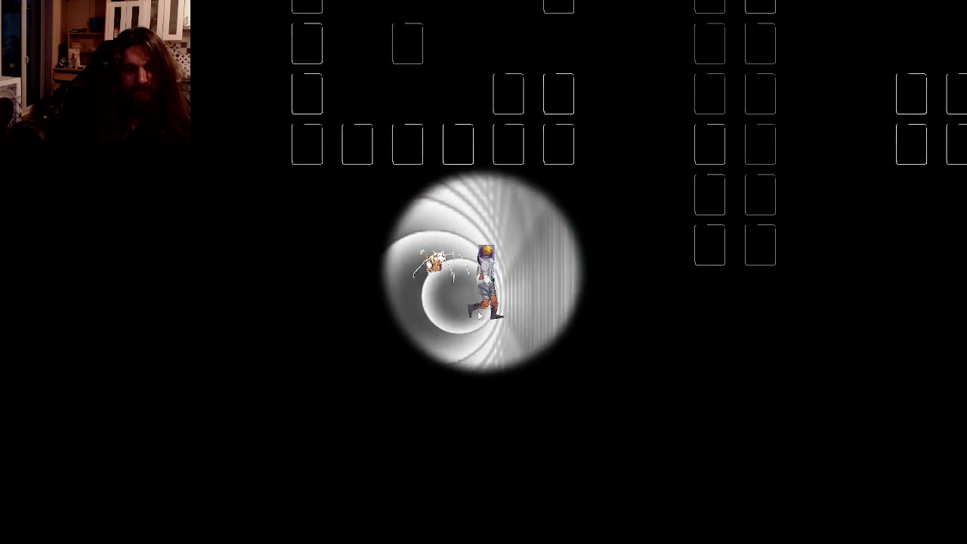
key(w)
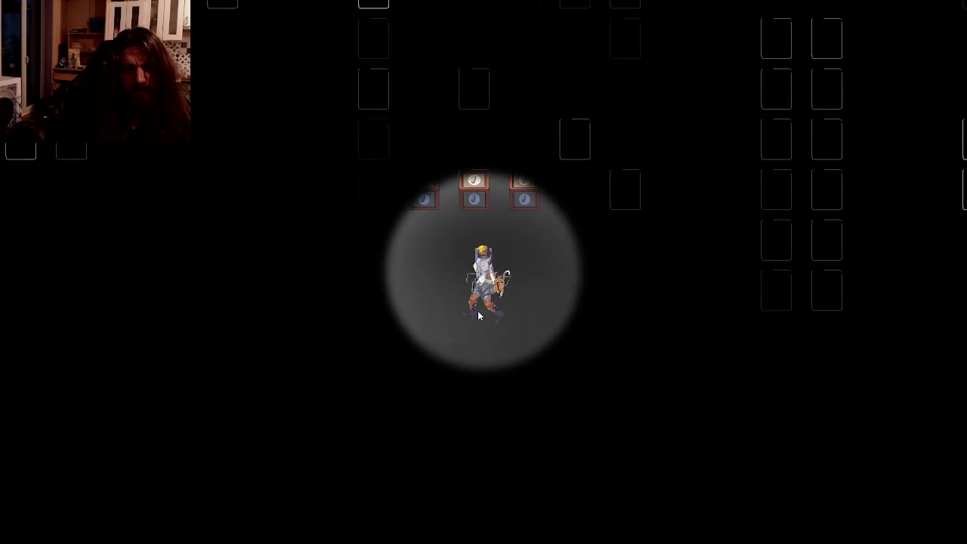
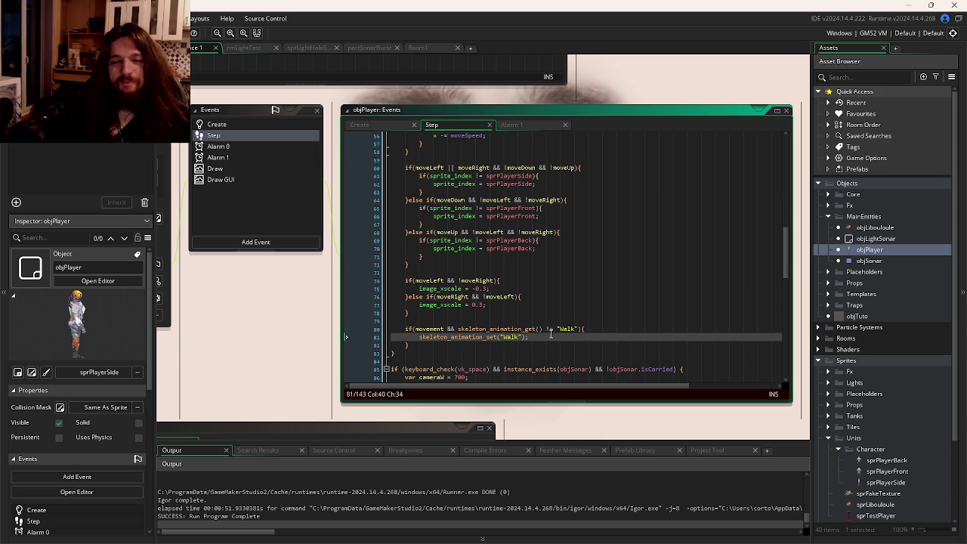
- Add an else branch after the Walk animation block in objPlayer's Step code
click(571, 352)
scroll(529, 315, up, 12)
scroll(498, 312, up, 4)
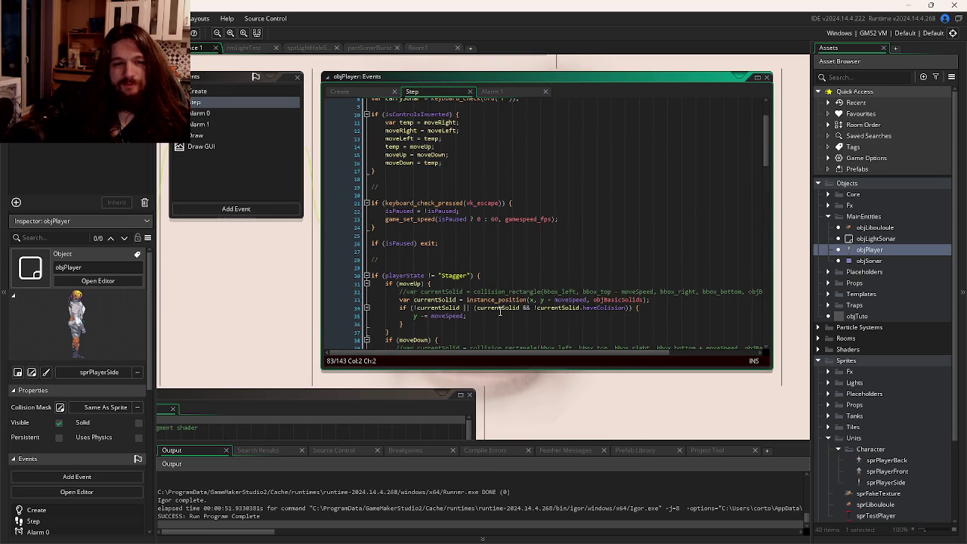
scroll(498, 308, up, 3)
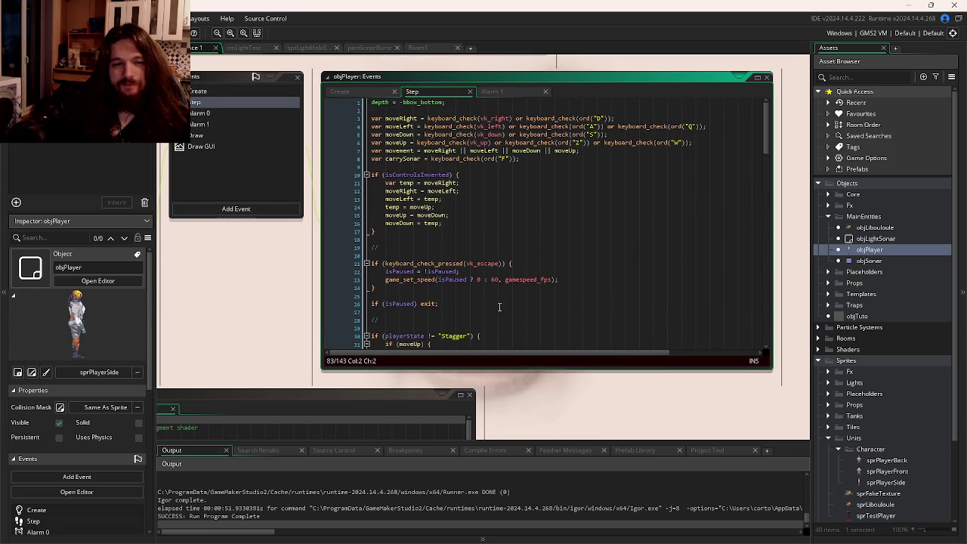
scroll(500, 304, down, 20)
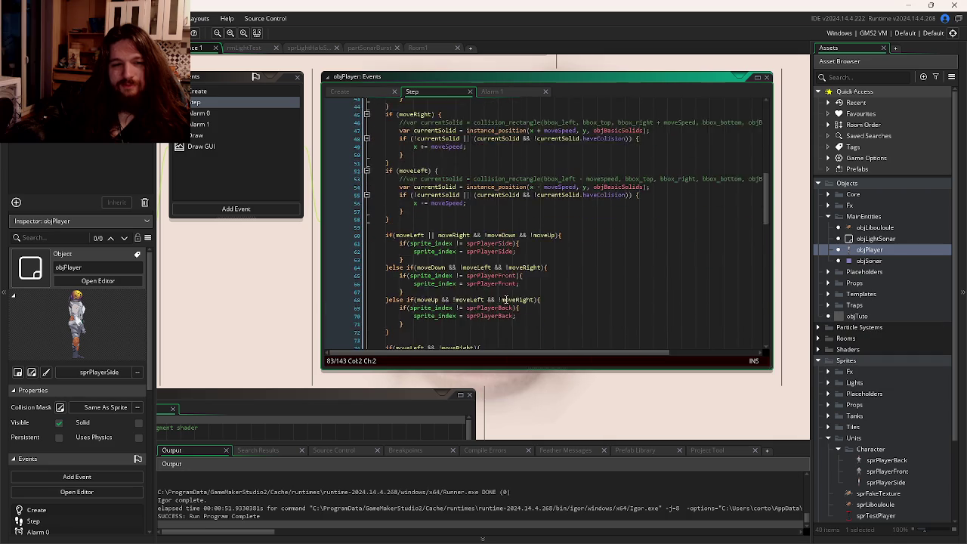
click(448, 270)
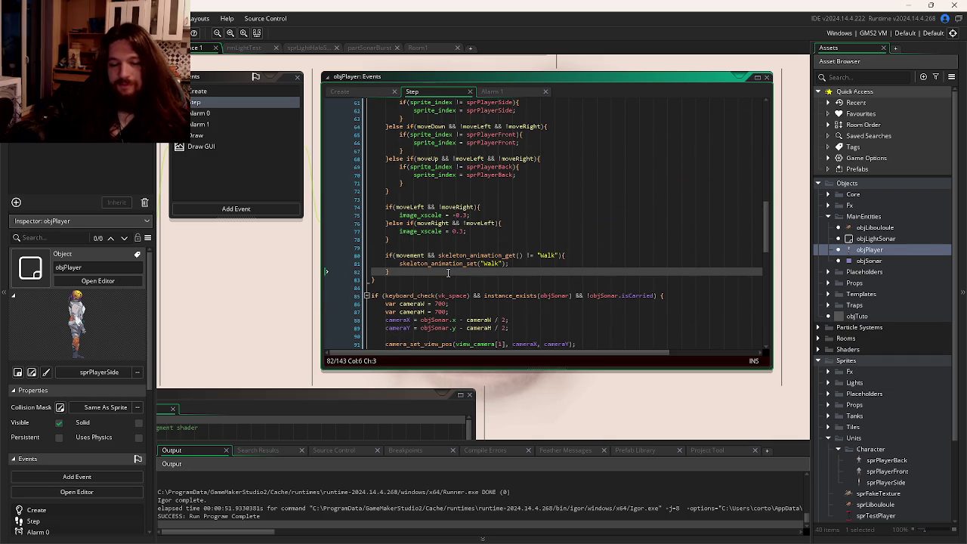
text(else{)
key(Return)
text(})
key(Left)
key(Return)
key(Up)
- Turn it into an else-if reusing the Walk animation check, changed to test for "Idle"
text(ske)
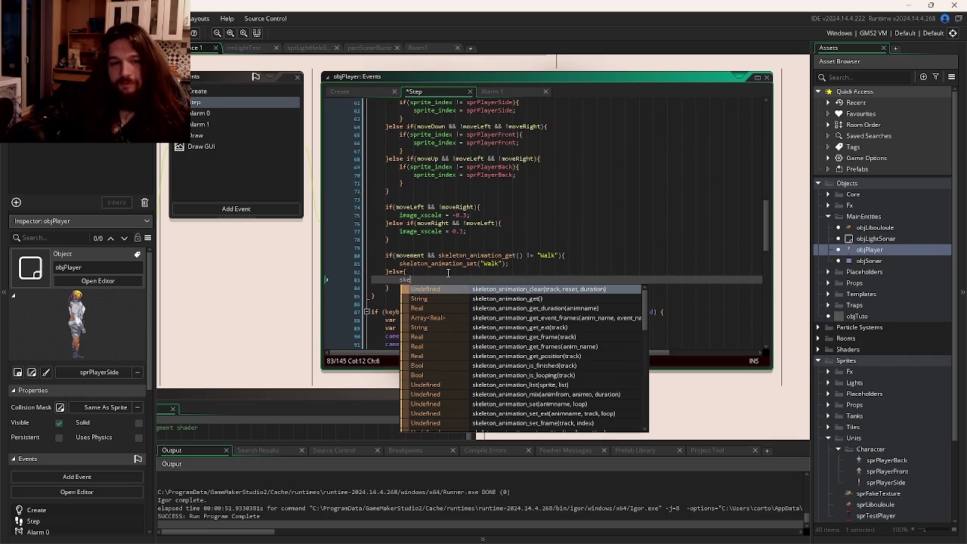
click(513, 263)
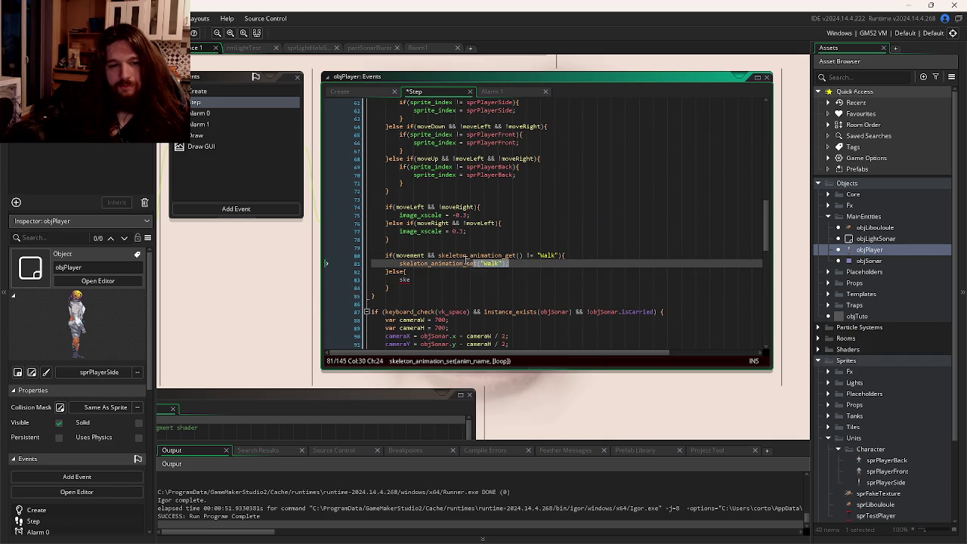
click(408, 264)
key(Down)
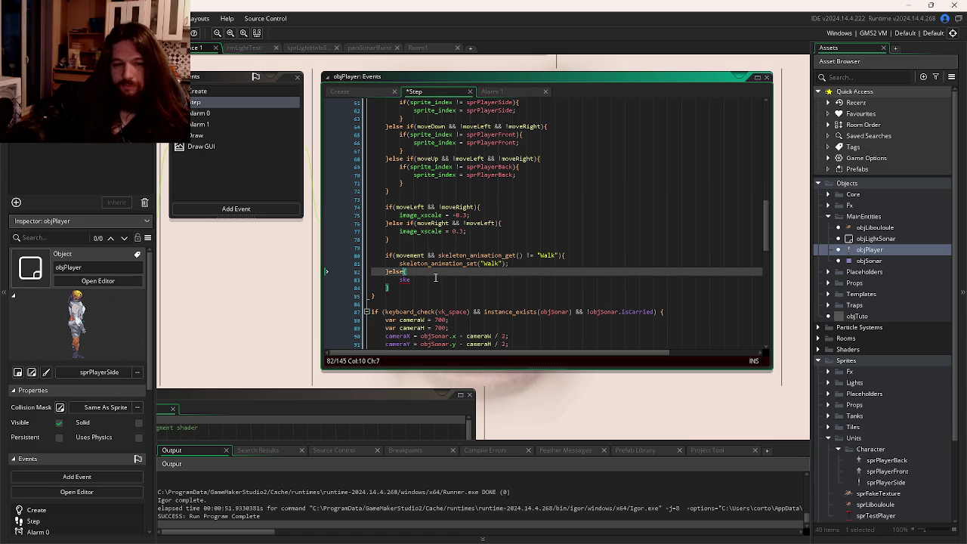
drag(438, 256, 552, 259)
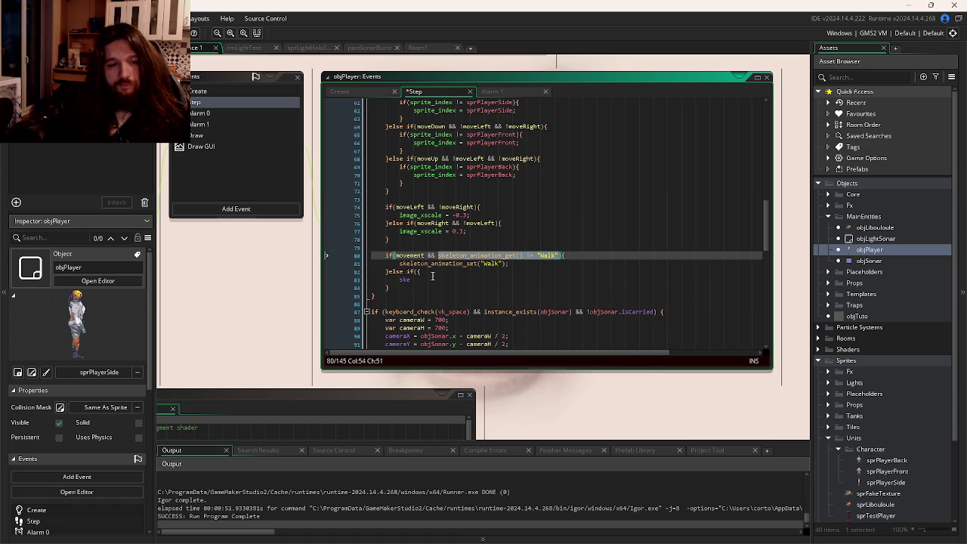
click(418, 271)
key(ctrl+v)
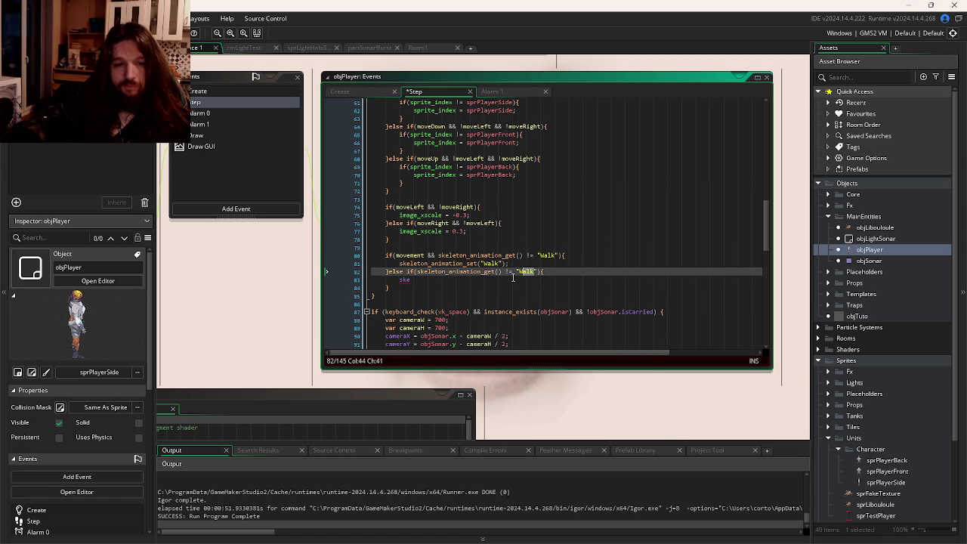
key(Left)
text(I)
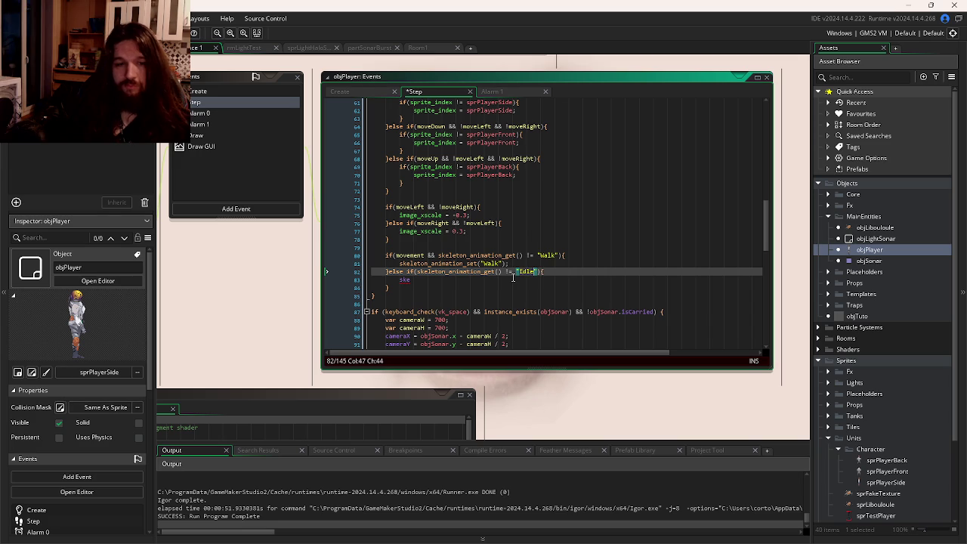
- Put skeleton_animation_set("Idle") in the new branch and run the game to test
drag(510, 264, 399, 263)
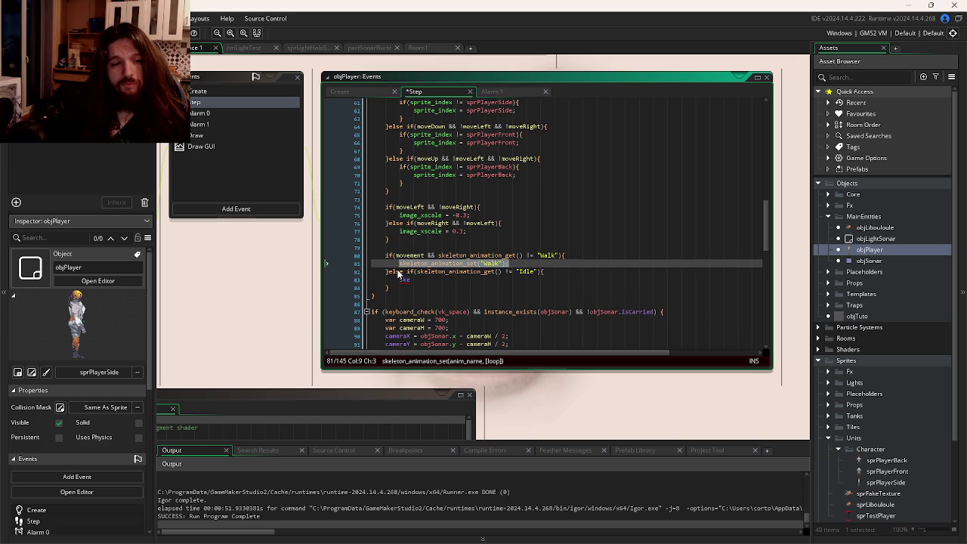
key(ctrl+c)
click(404, 279)
key(ctrl+v)
double_click(491, 279)
text(Idle)
key(F5)
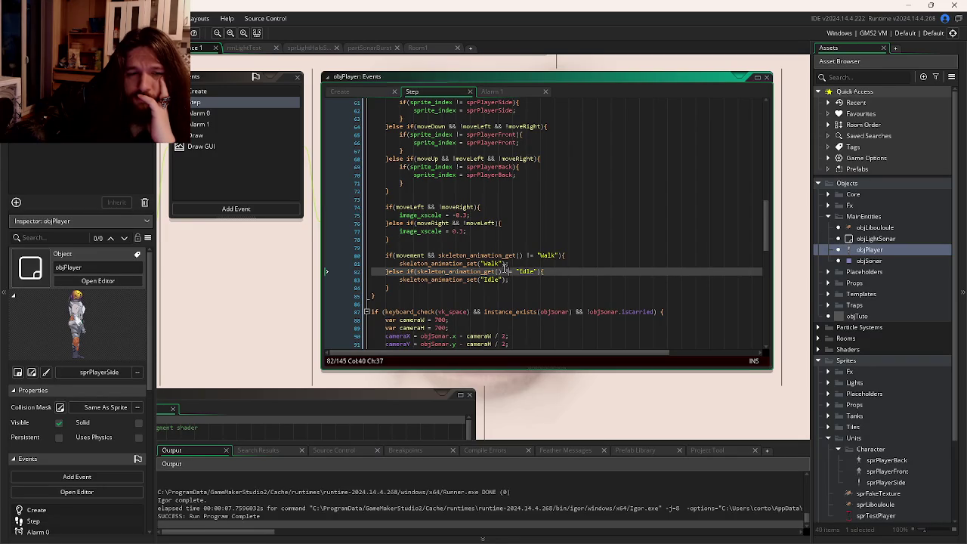
- Require !(movement) && in the Idle condition, then save and run the game again
double_click(409, 257)
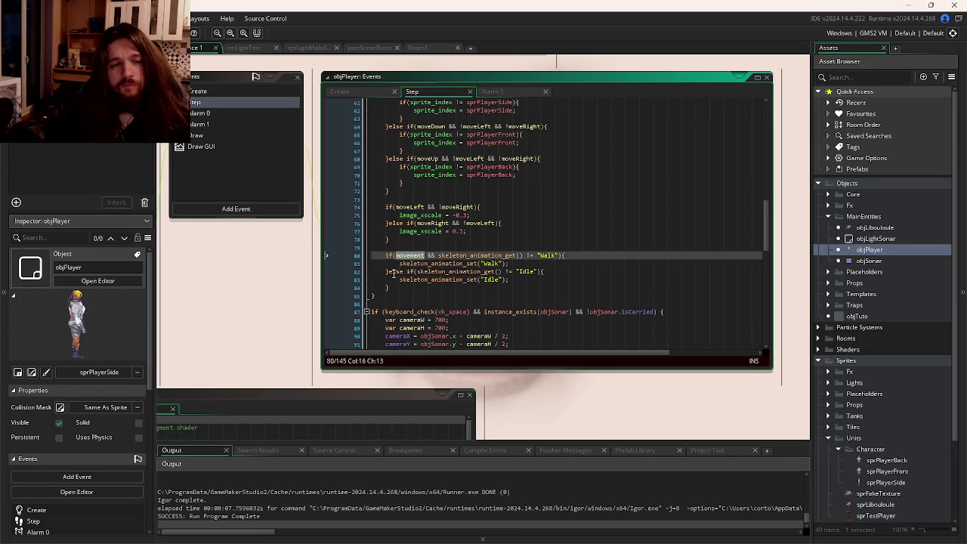
click(418, 273)
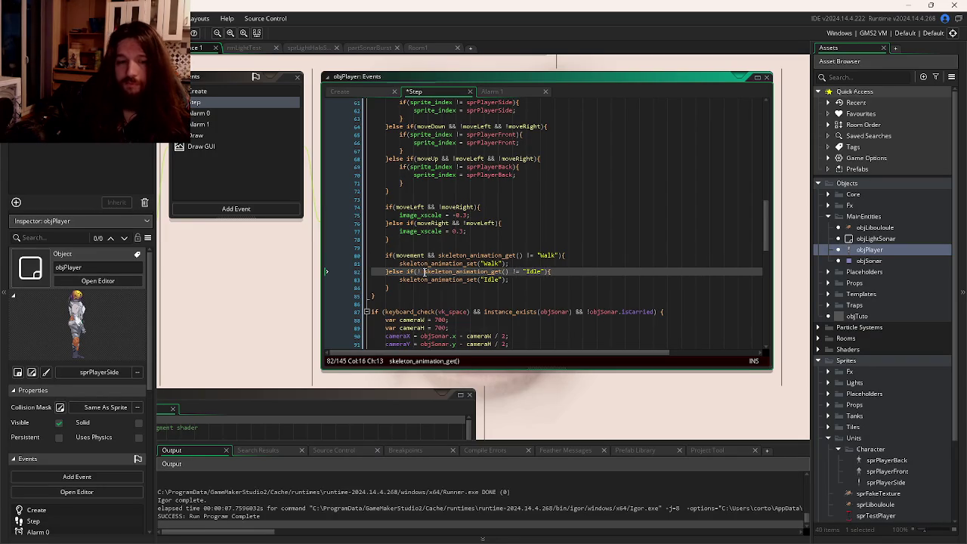
text(!()
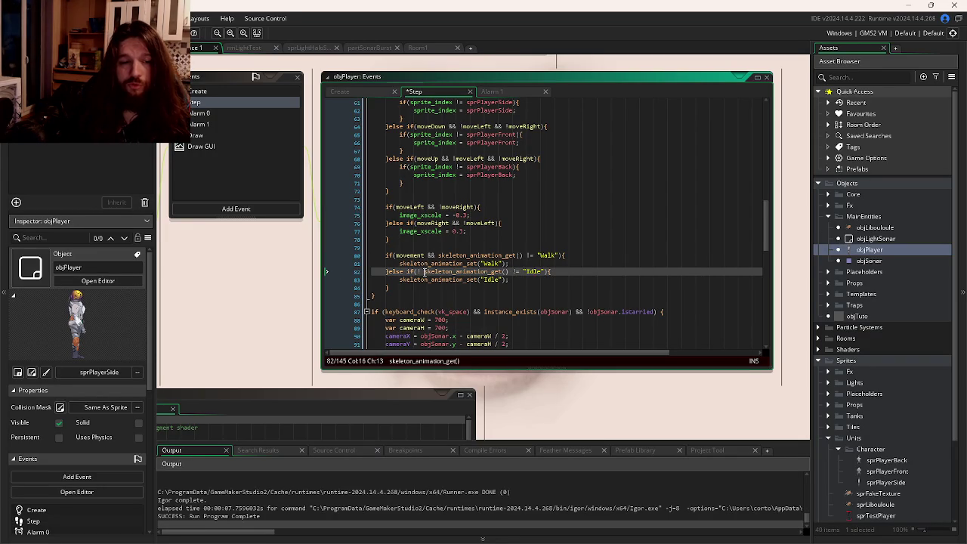
key(ctrl+v)
text(&)
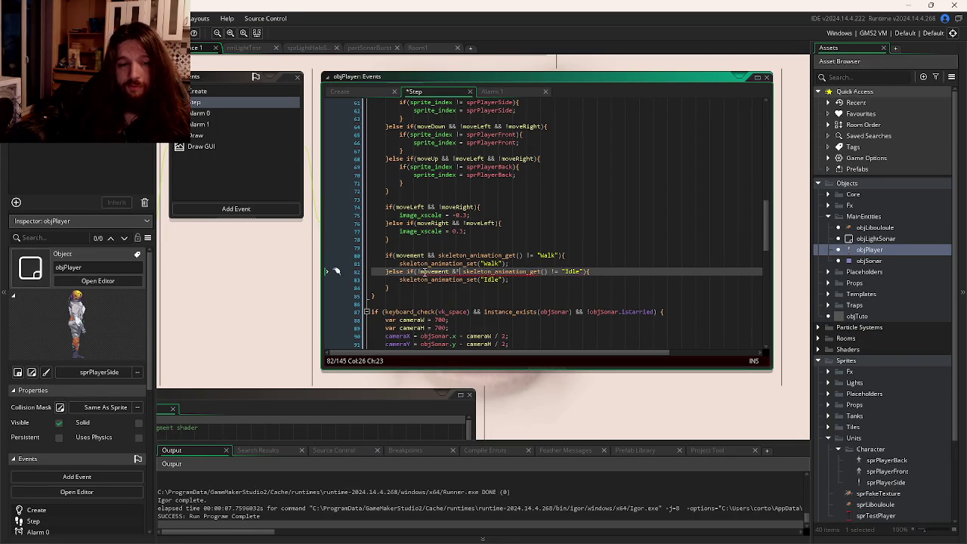
text(&)
key(F5)
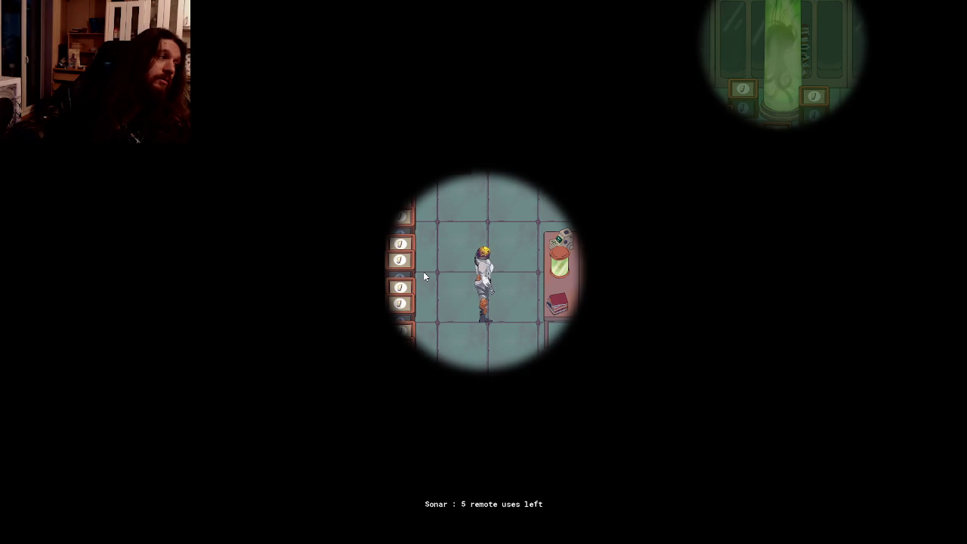
- Walk the player around the room with WASD, pausing to check the walk and idle poses
key(a)
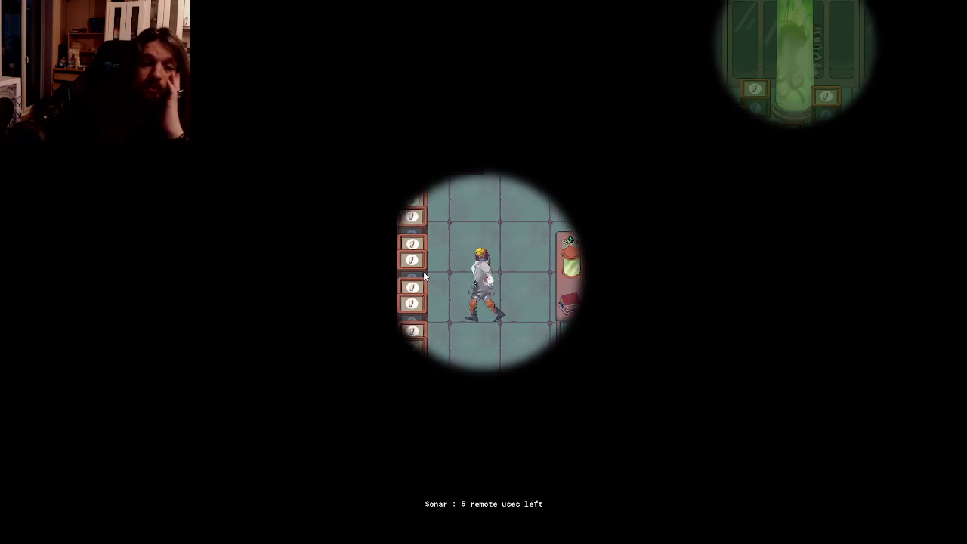
key(d)
key(a)
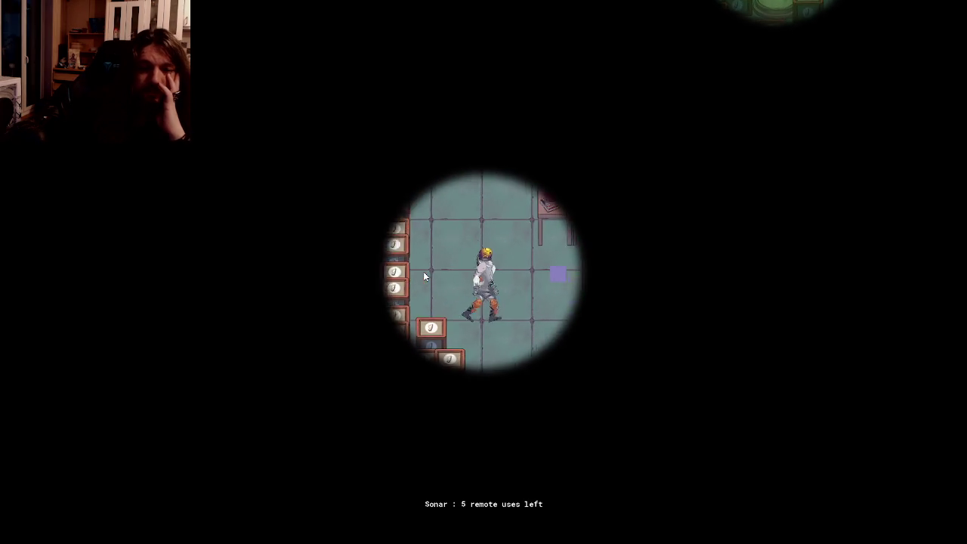
key(w)
key(s)
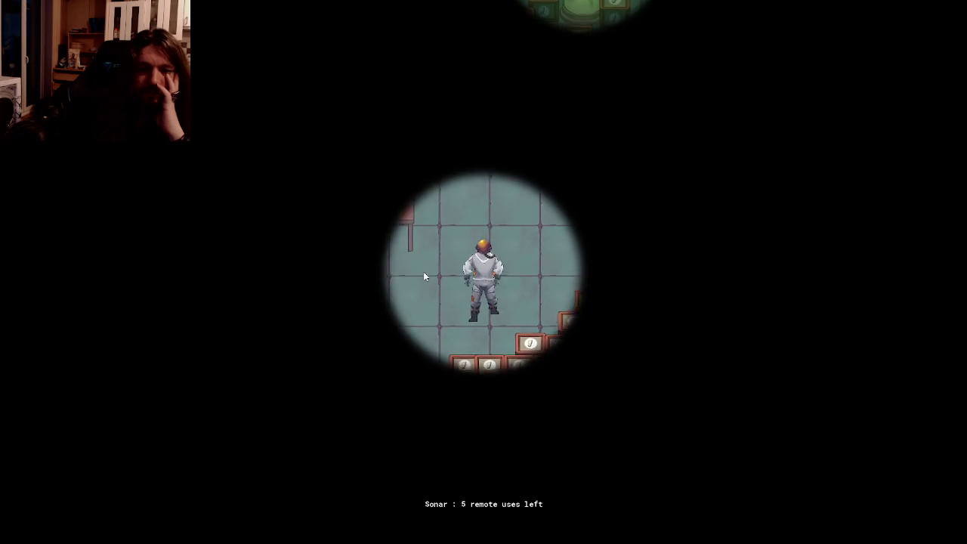
key(w)
key(d)
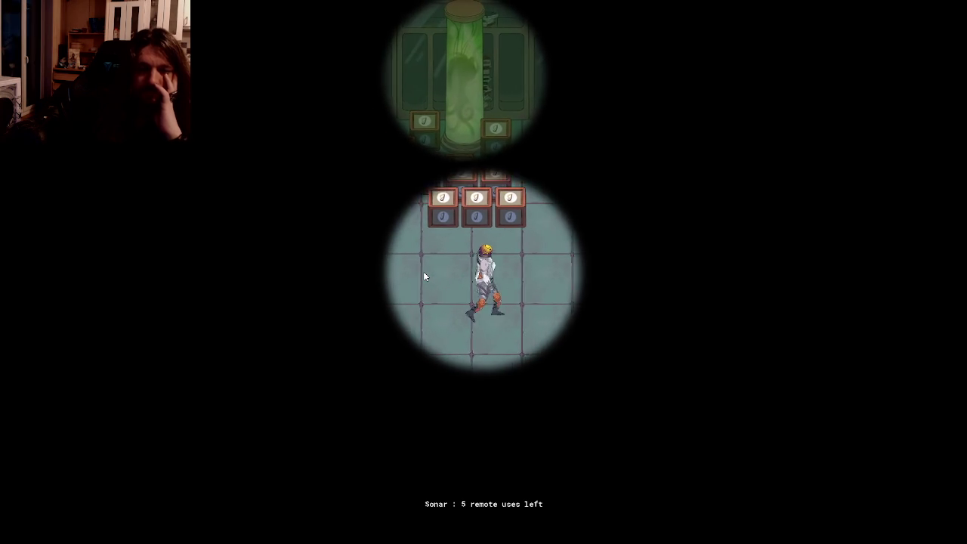
key(s)
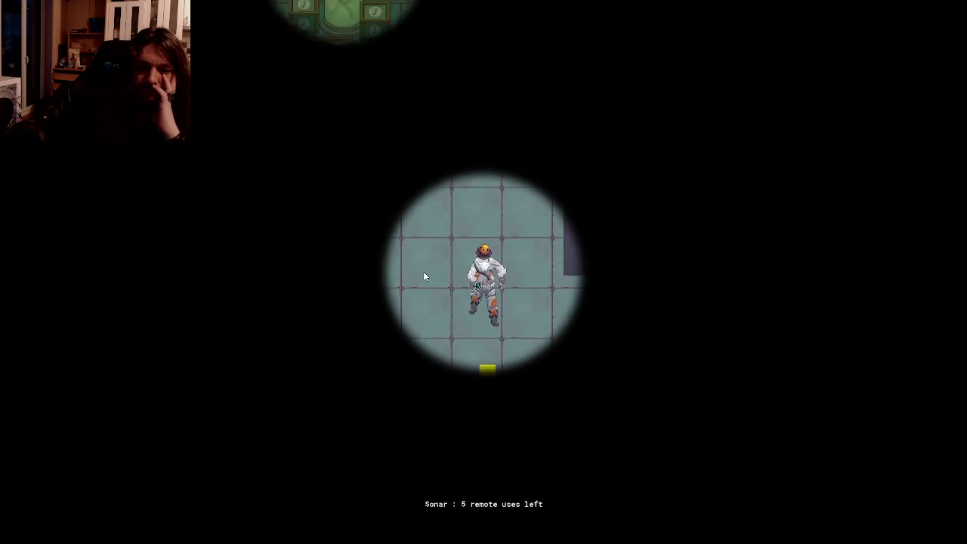
key(s)
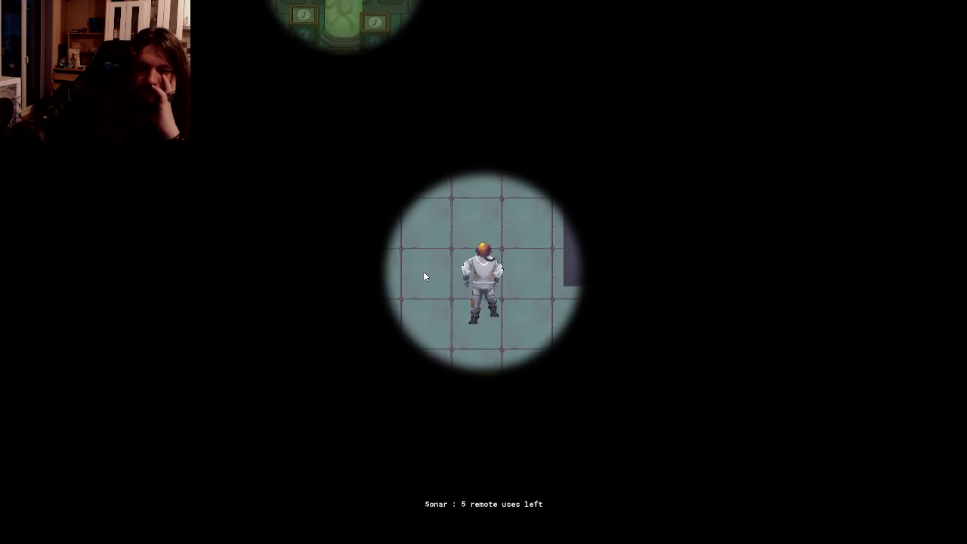
key(w)
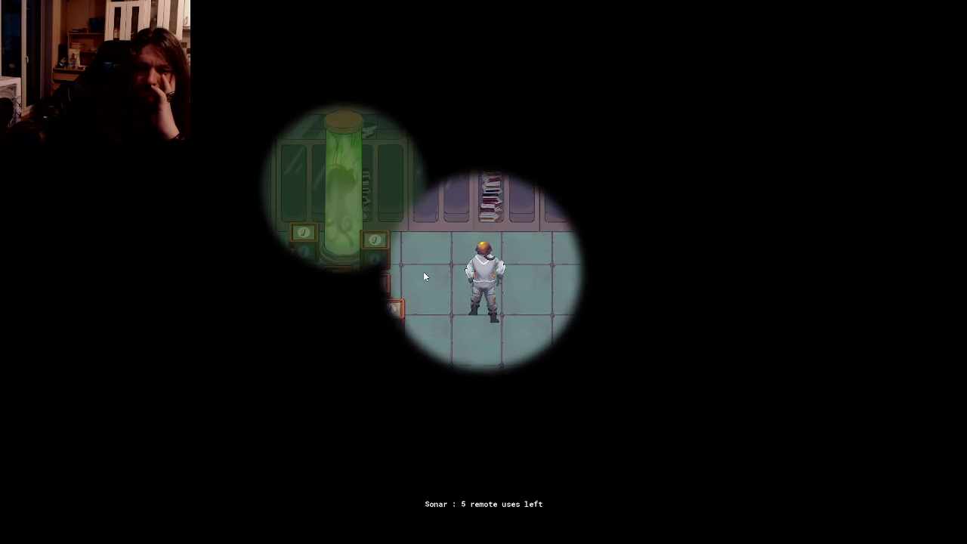
key(w)
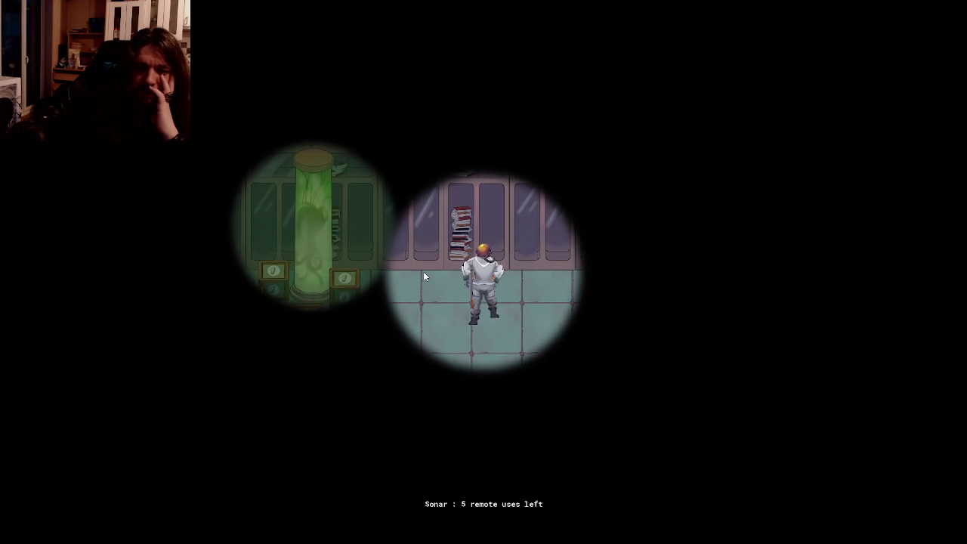
key(s)
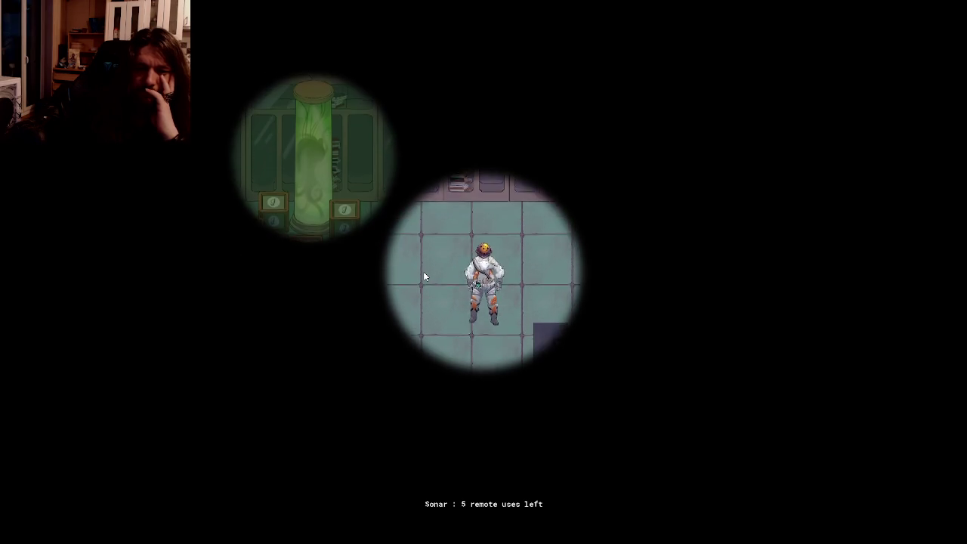
key(s)
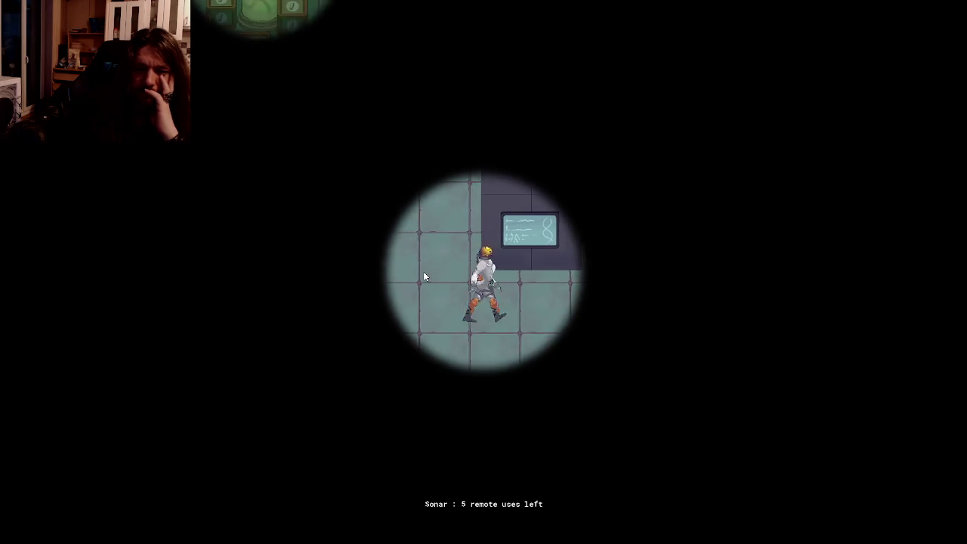
key(a)
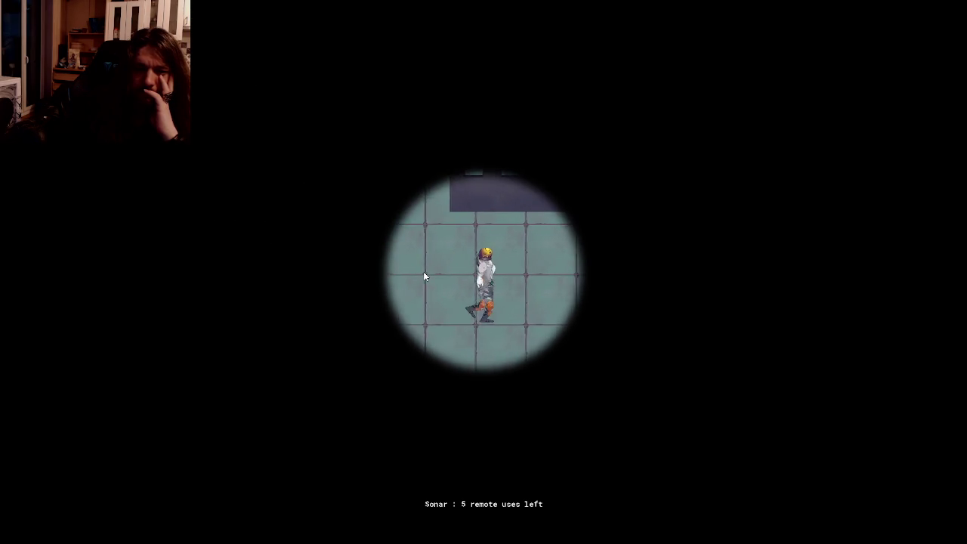
key(d)
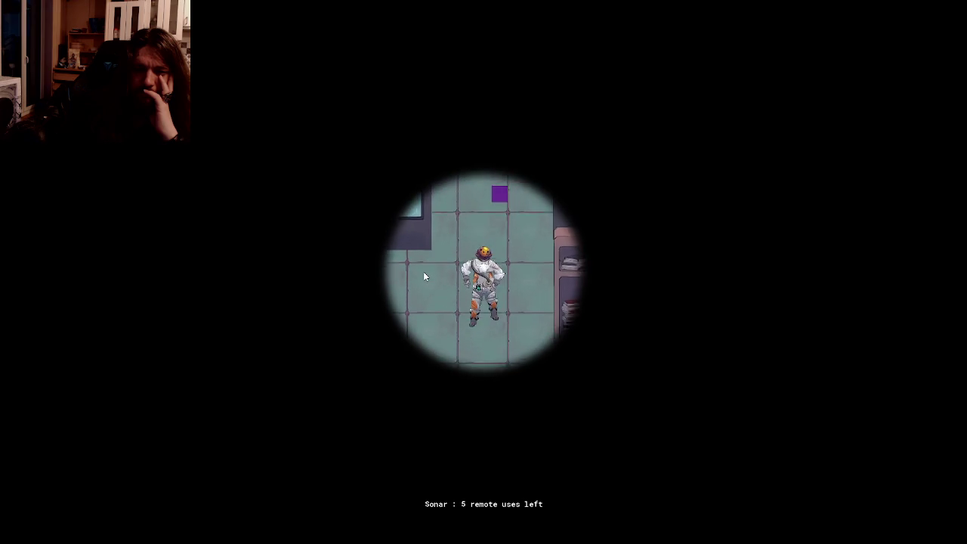
key(d)
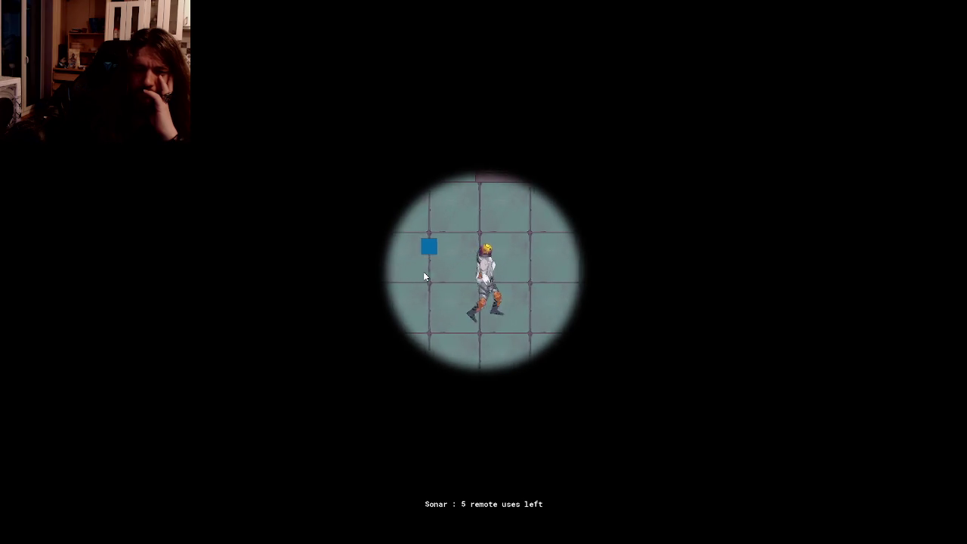
key(d)
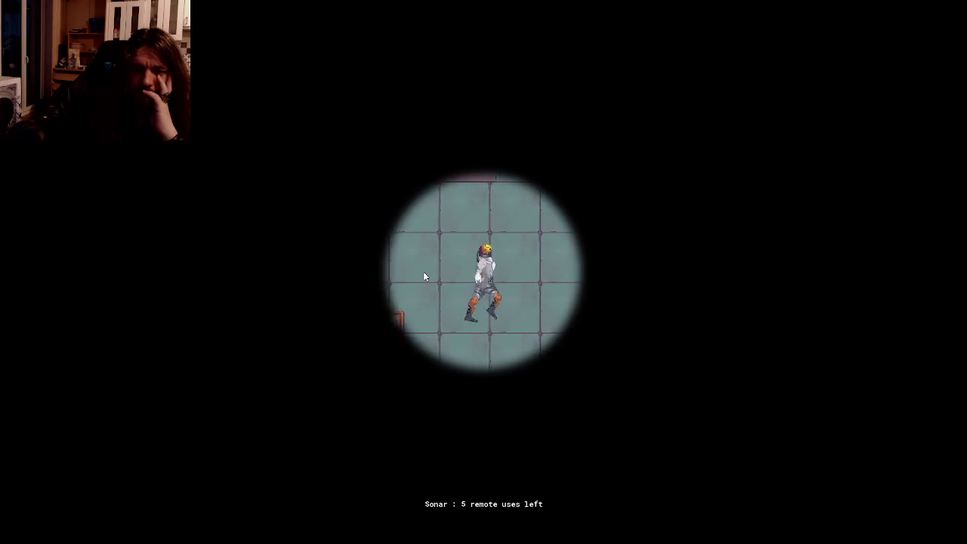
key(d)
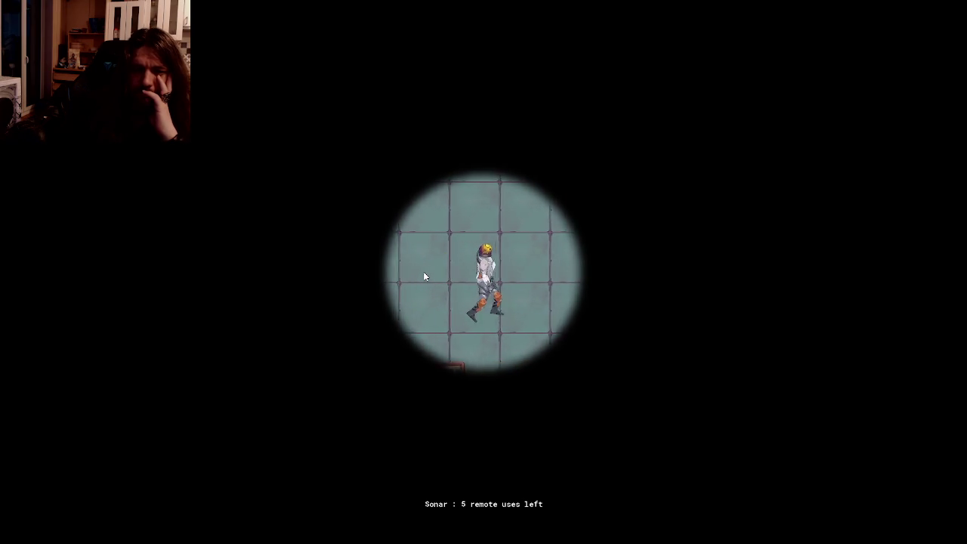
key(w)
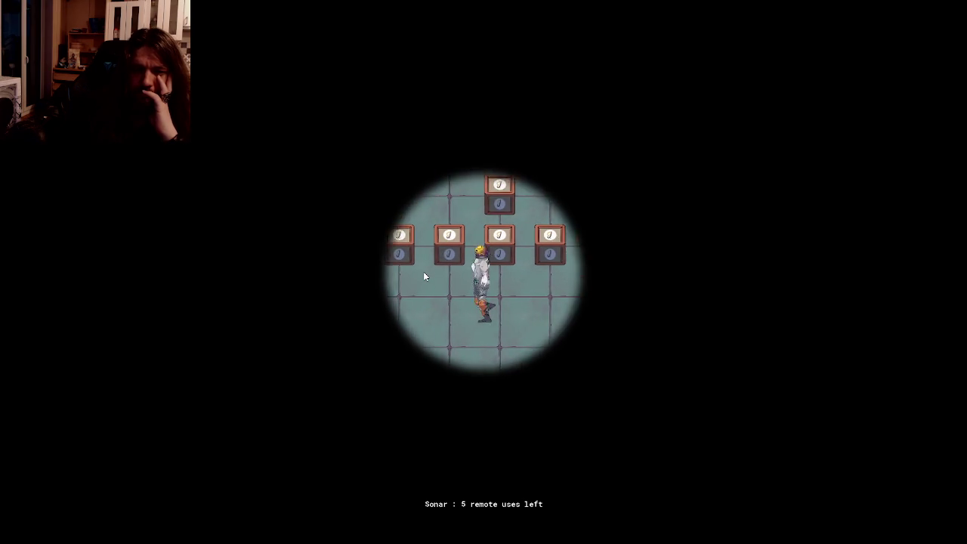
key(d)
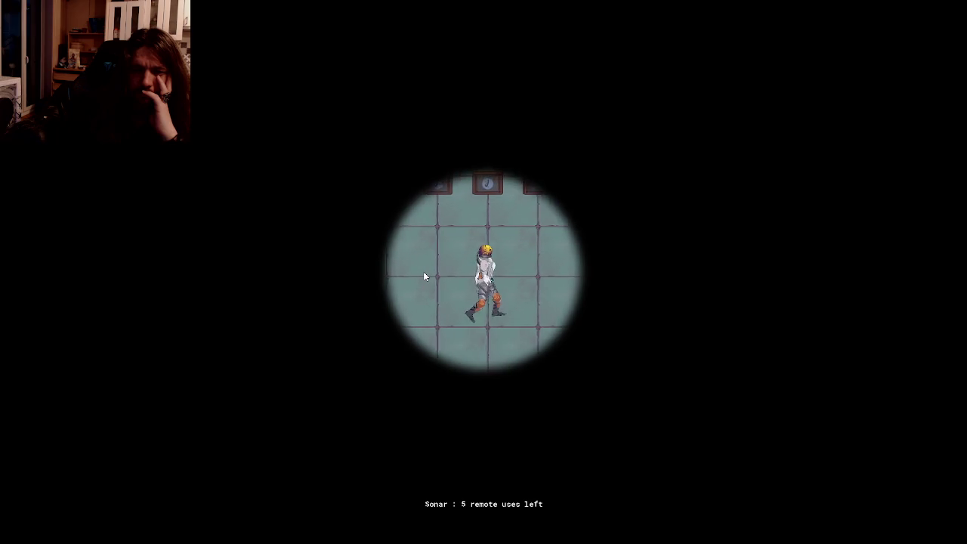
key(d)
key(w)
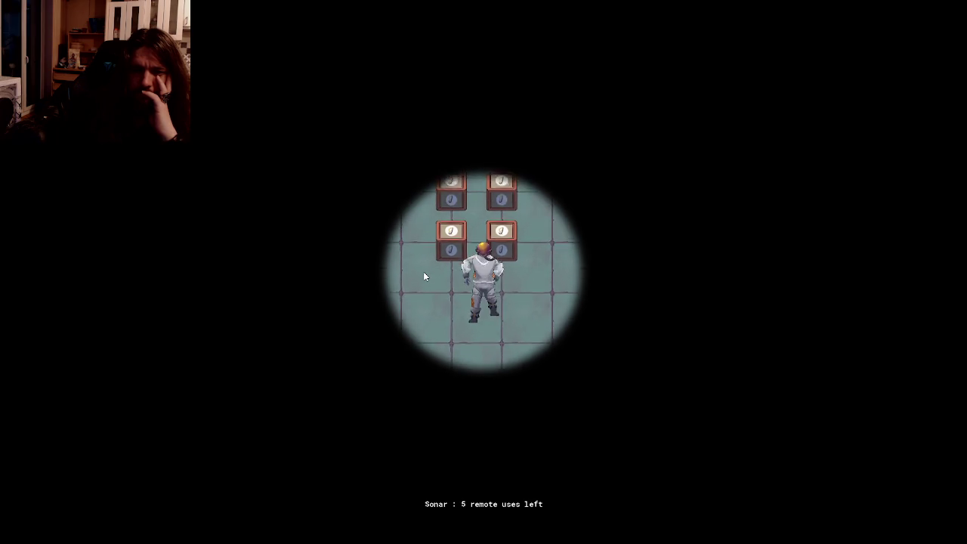
key(s)
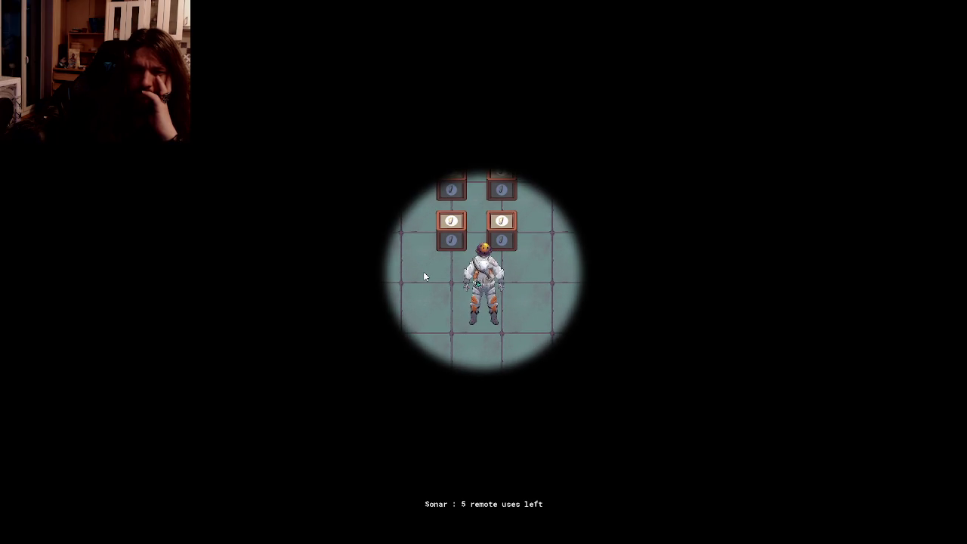
key(d)
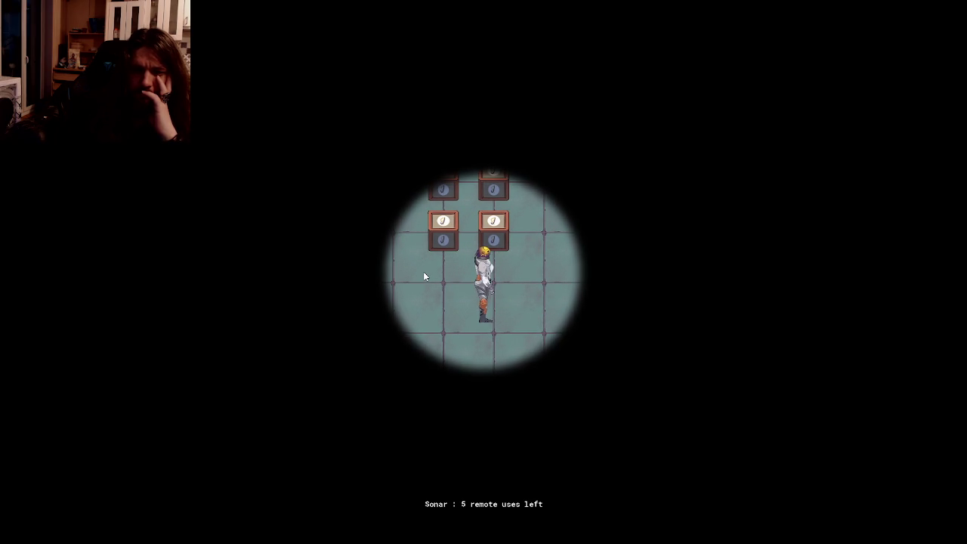
key(s)
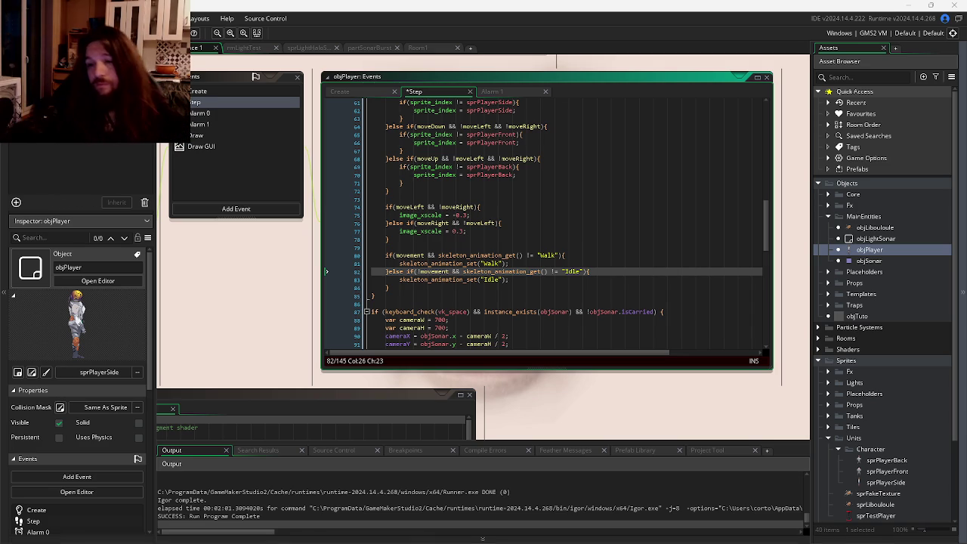
mouse_move(195, 540)
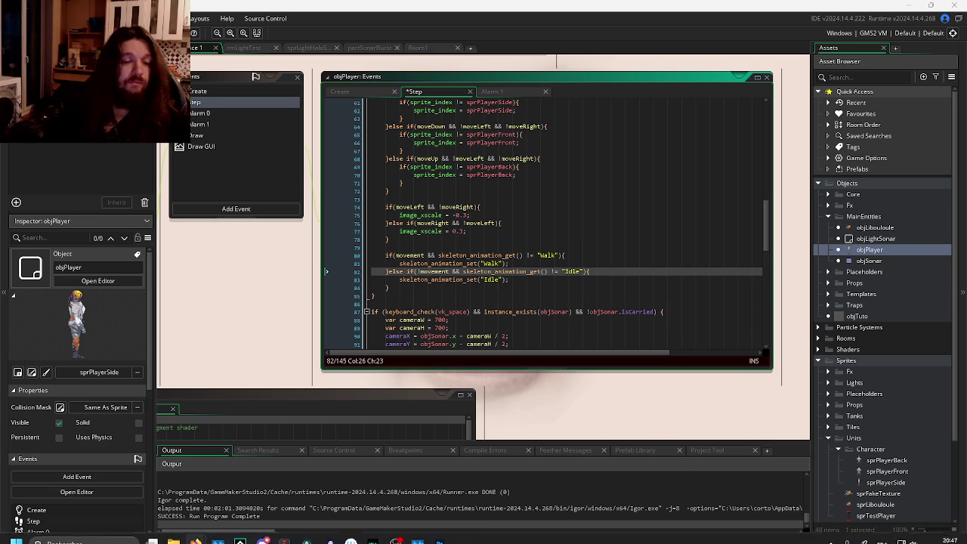
- Stage all 19 changed files and commit them as "Feature: Character Idle & Walk"
click(305, 542)
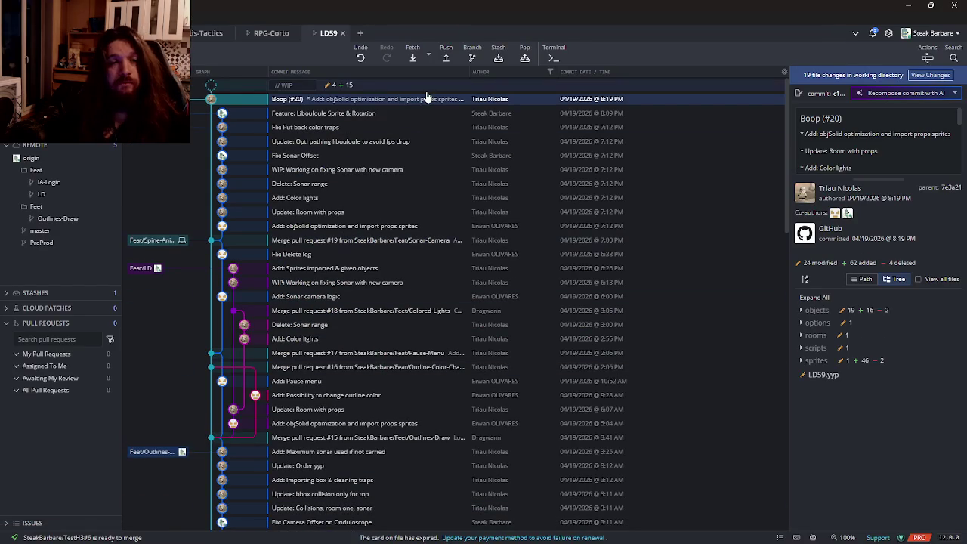
click(646, 86)
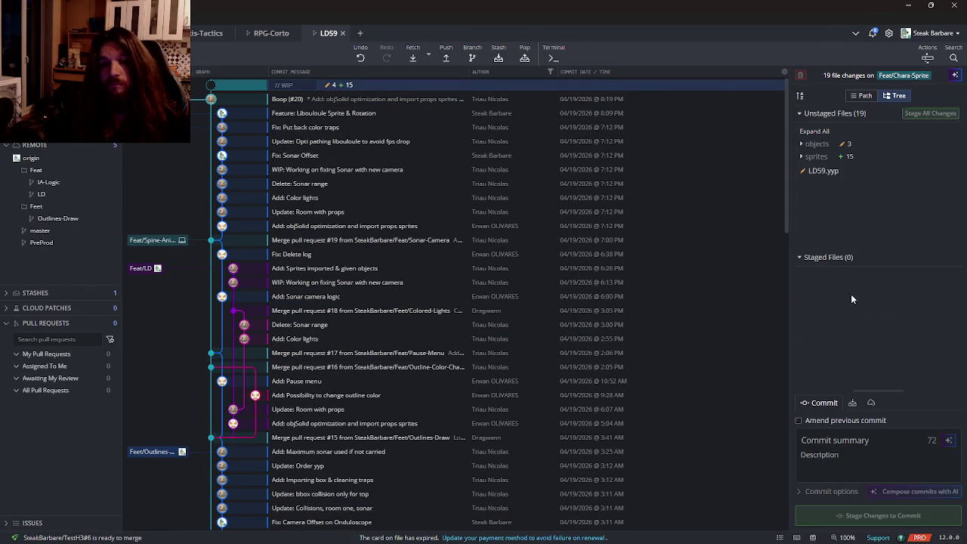
key(ctrl+shift+s)
click(867, 438)
text(Feature: Character Idle & Walk)
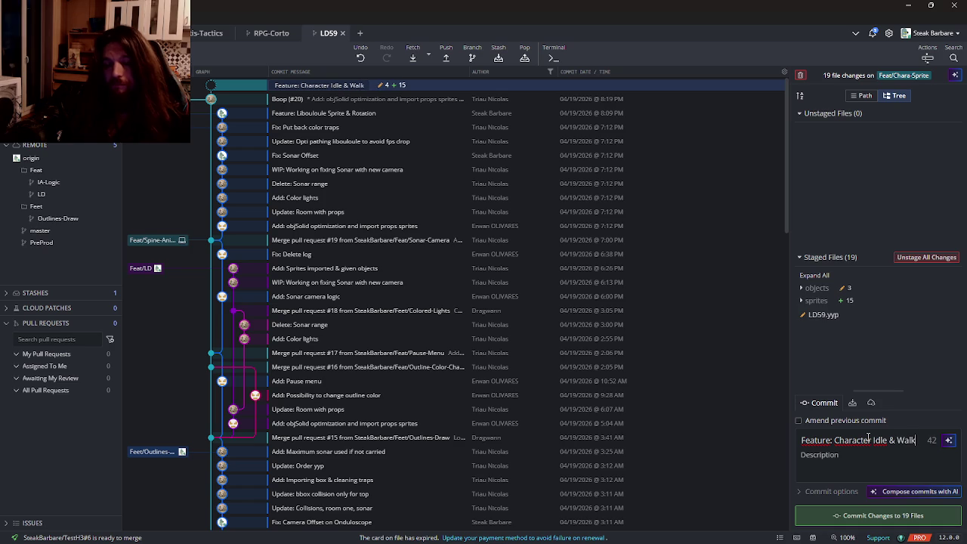
click(878, 515)
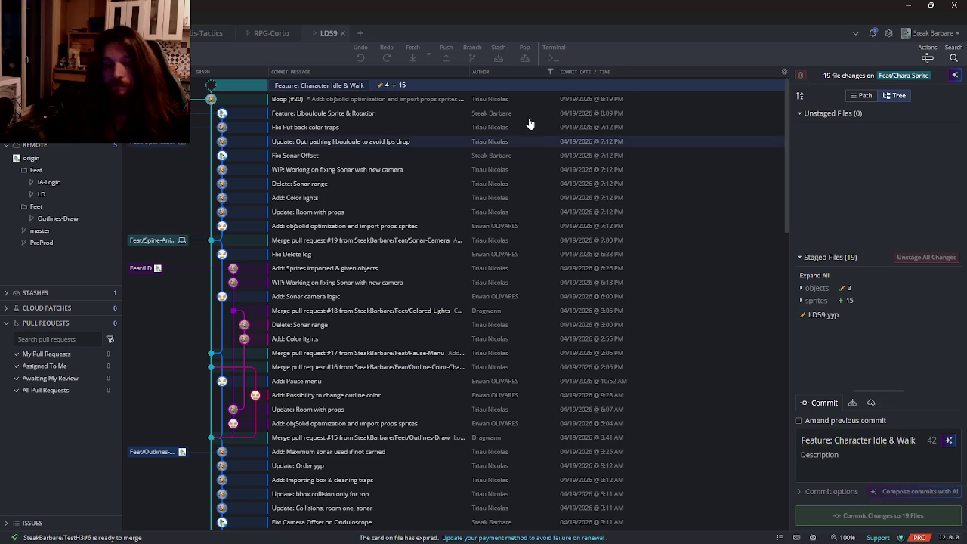
- Push the commit to the remote, setting the Chara-Sprite upstream branch
click(455, 56)
click(679, 51)
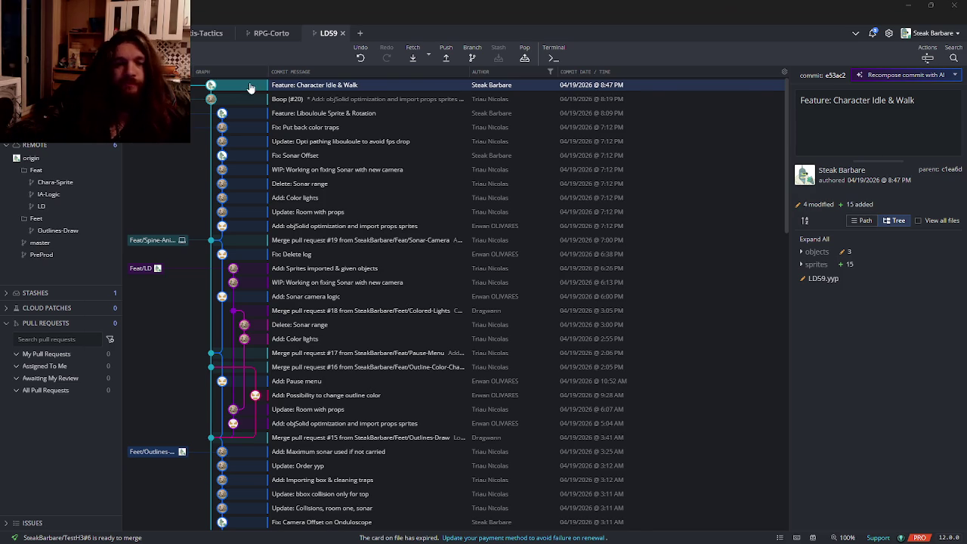
key(alt+Tab)
- Back in GameMaker, open the sprTestPlayer and sprLibouloule sprites for review
click(325, 96)
key(alt+Tab)
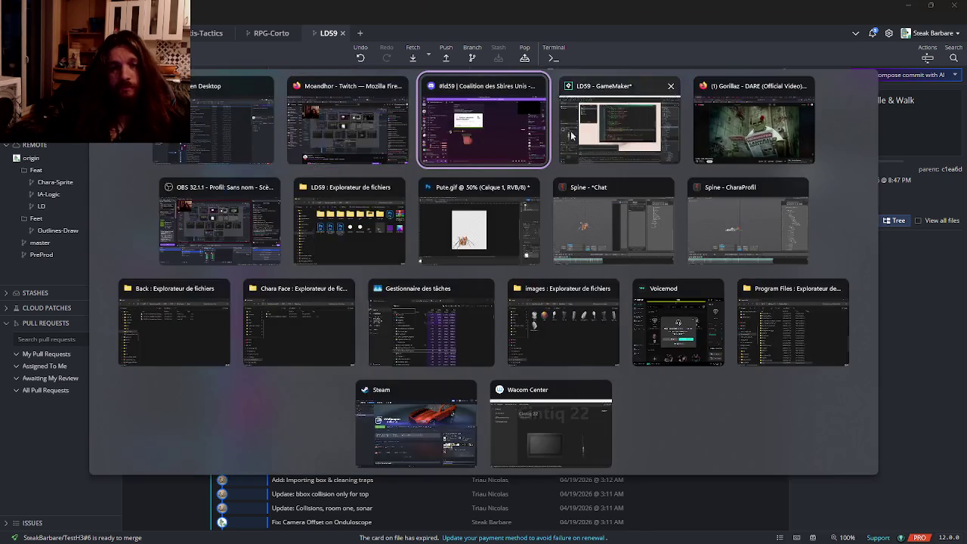
scroll(880, 286, down, 3)
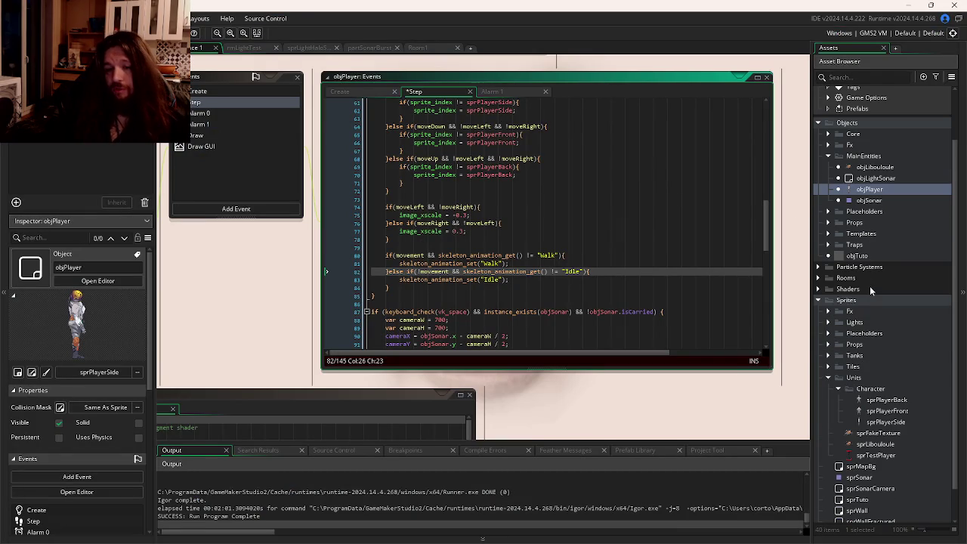
scroll(866, 320, down, 2)
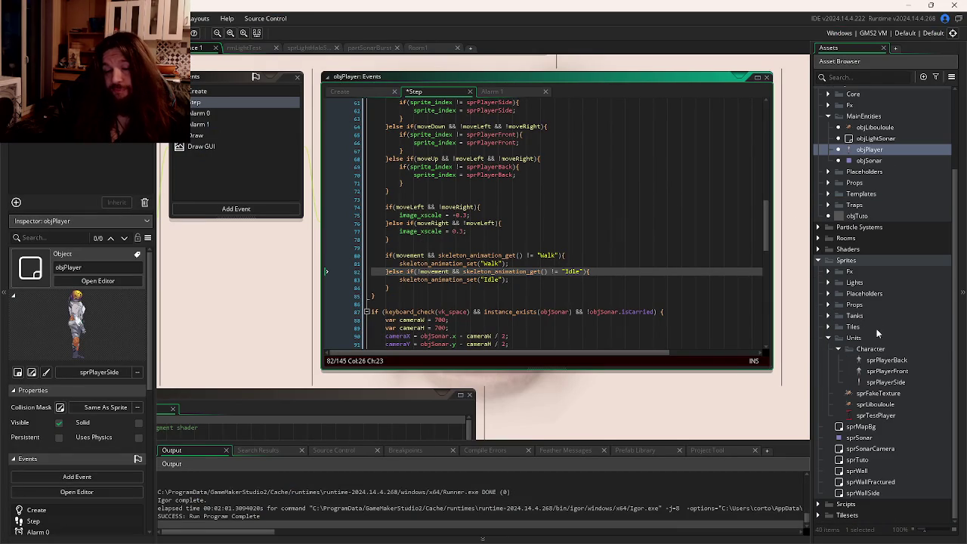
double_click(876, 416)
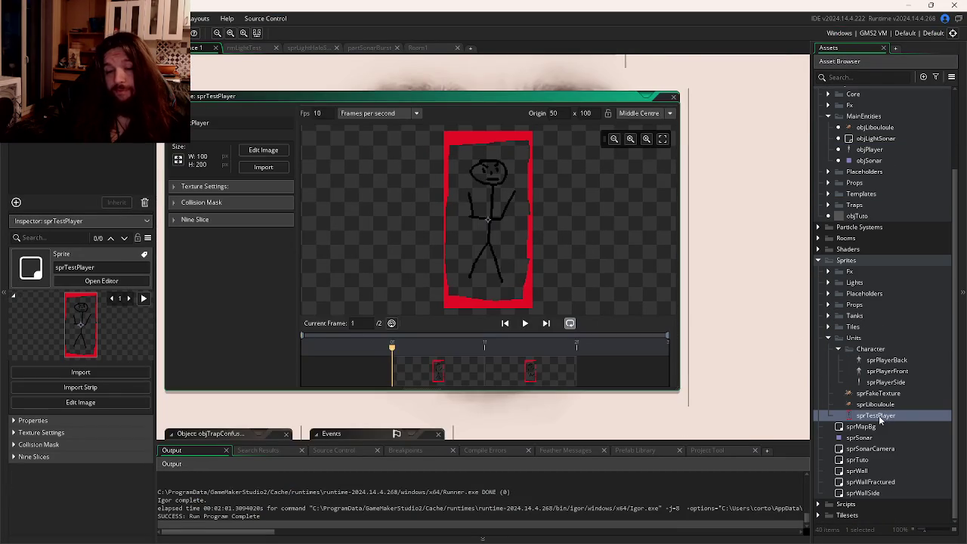
double_click(876, 404)
- In objLibouloule's objPlayer collision event, uncomment the line setting playerState to "Death"
scroll(870, 349, up, 5)
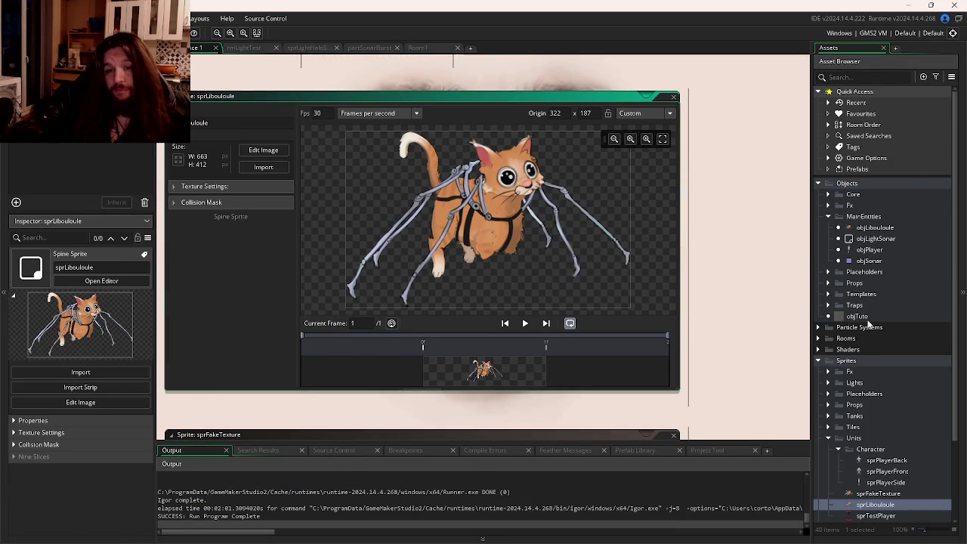
double_click(876, 228)
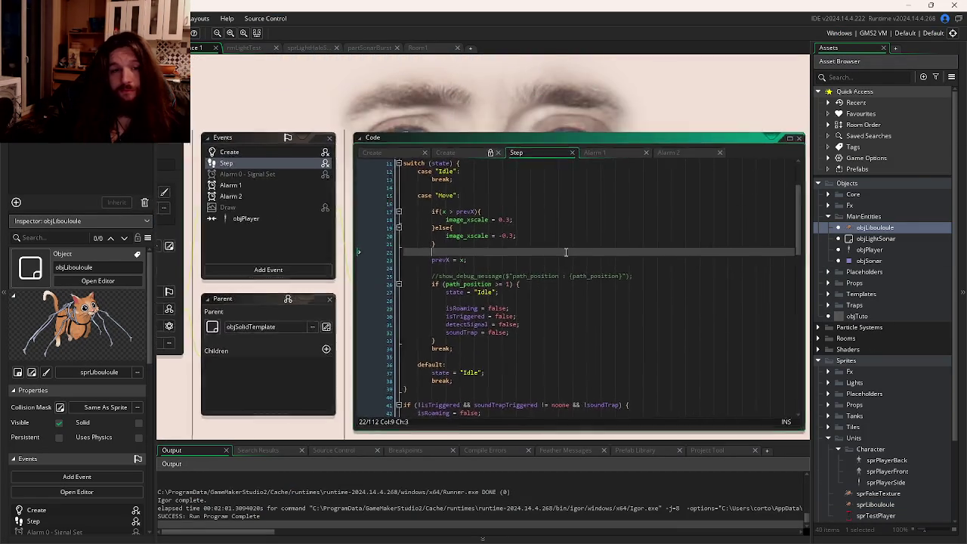
click(457, 186)
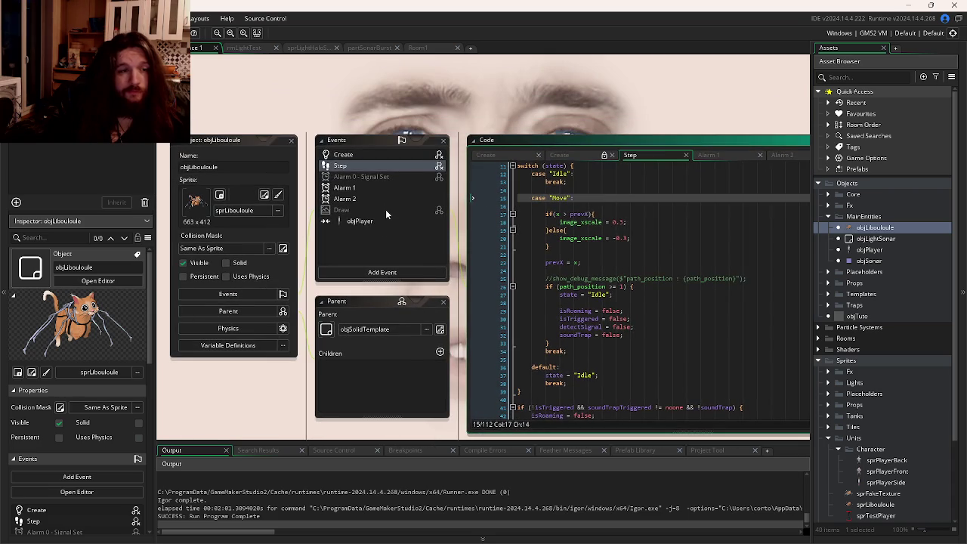
click(379, 222)
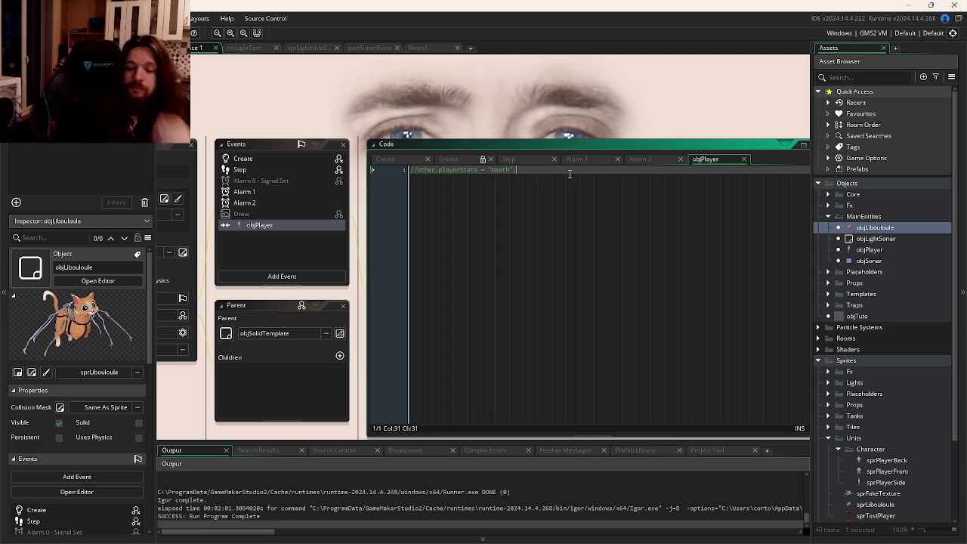
key(ctrl+shift+k)
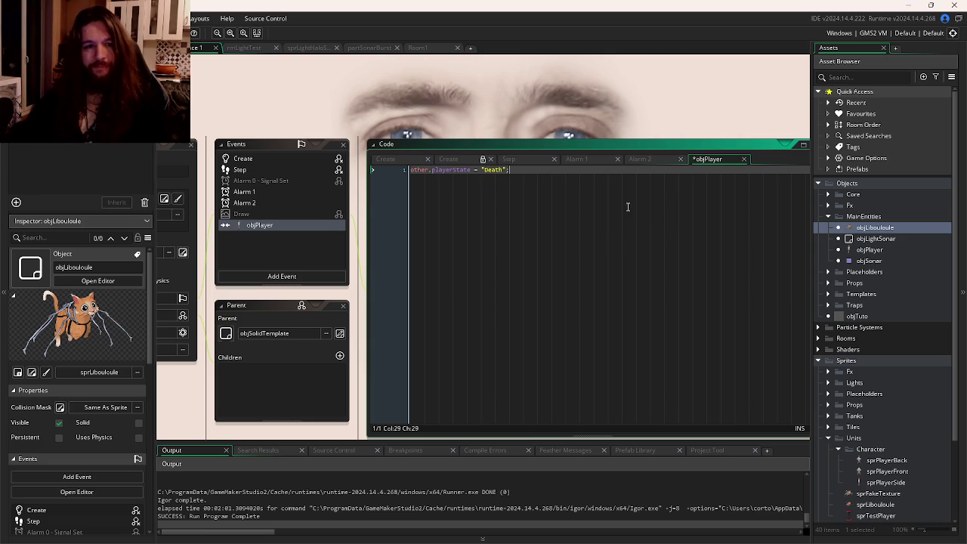
- Save the collision code containing other.playerState = "Death"
key(ctrl+s)
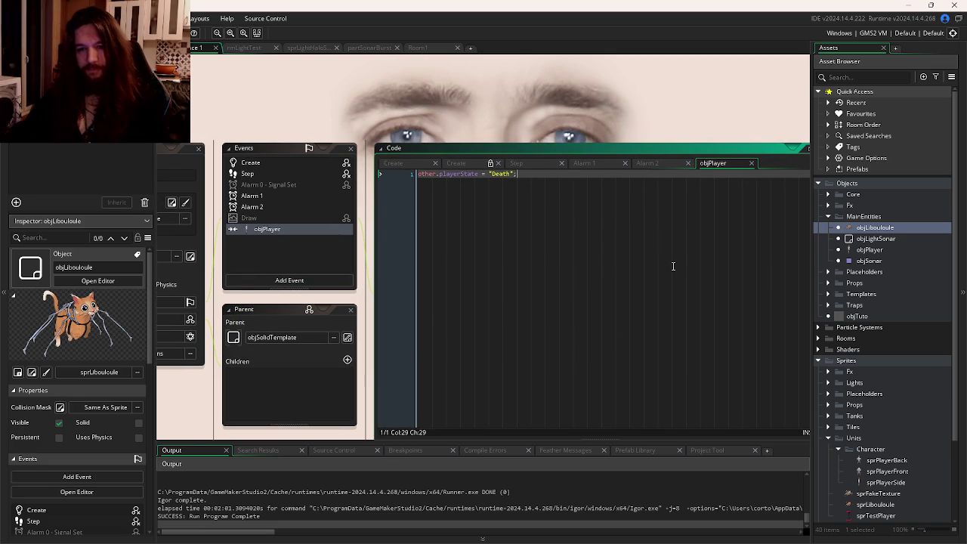
key(ctrl+Tab)
key(ctrl+Tab)
key(ctrl+Tab)
- Review the "Death" case in objPlayer's Step code
click(668, 202)
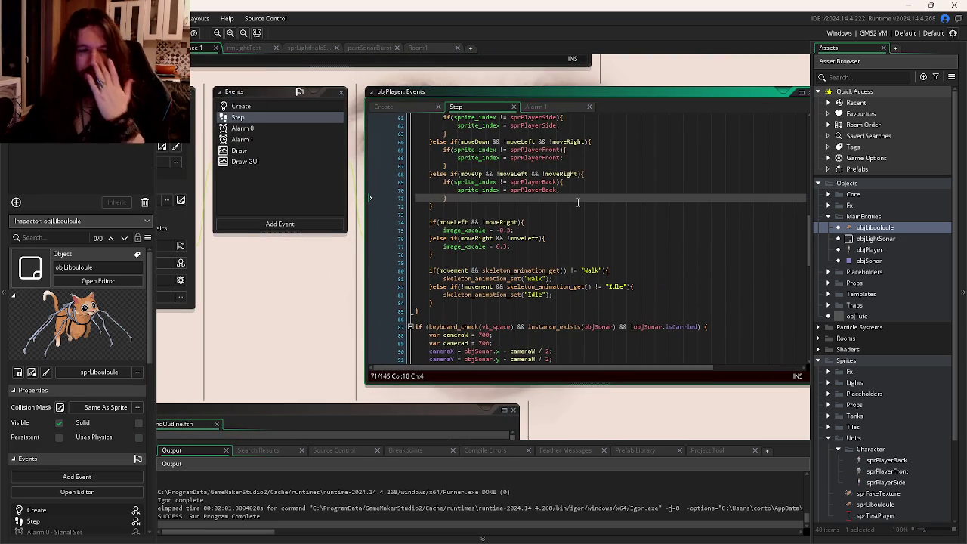
scroll(581, 206, down, 8)
scroll(583, 209, down, 4)
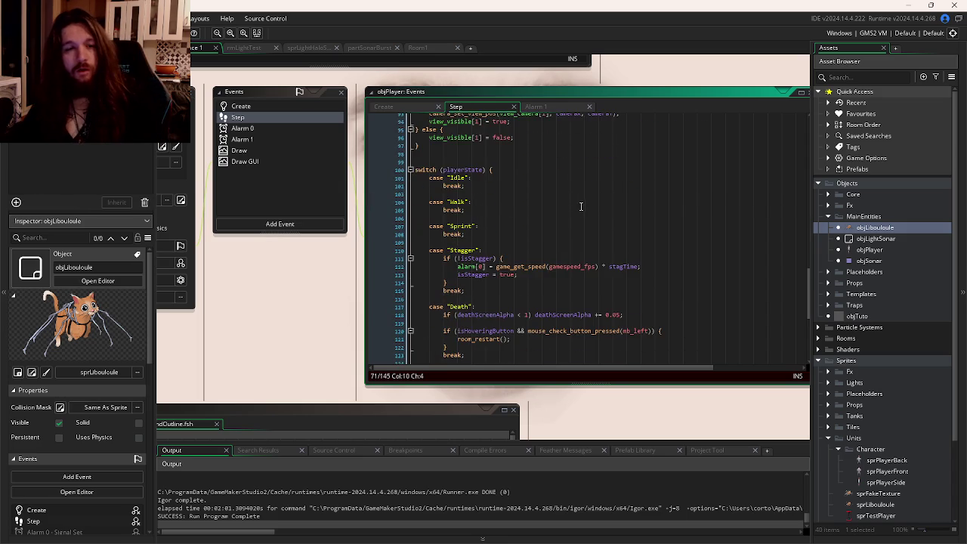
scroll(578, 206, down, 4)
click(625, 205)
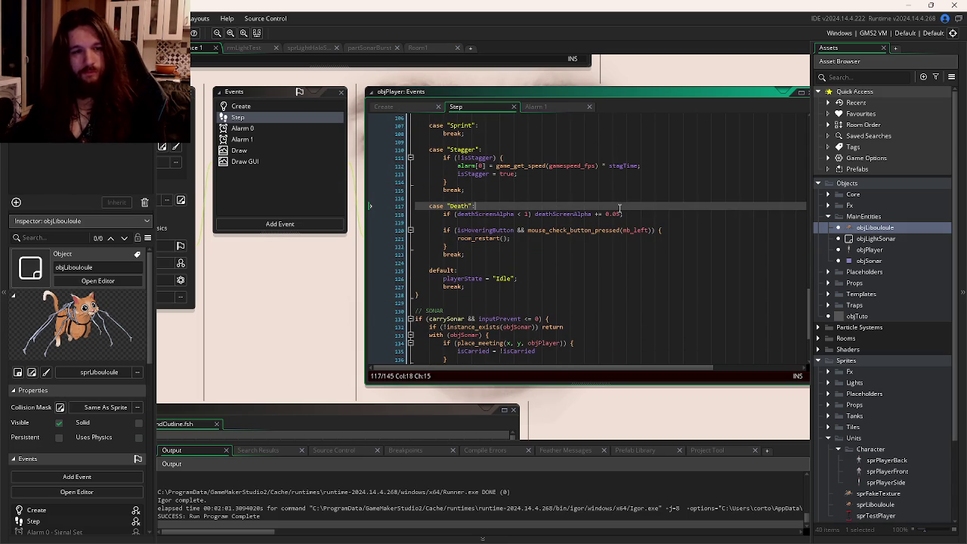
- Add 'deathAnimationOver = false;' after the camera variables in objPlayer's Create code
click(385, 106)
scroll(546, 215, down, 2)
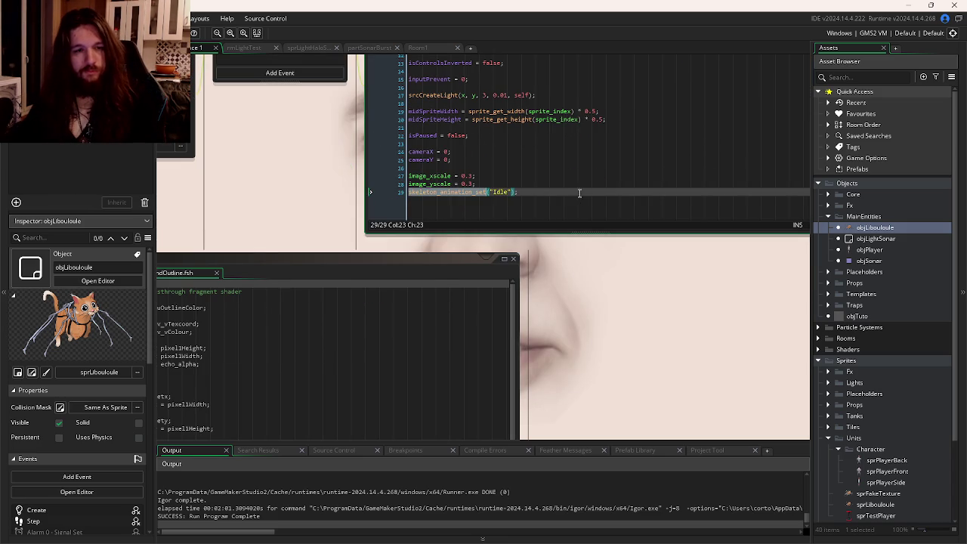
click(501, 159)
key(Return)
key(Return)
text(deathAnimation)
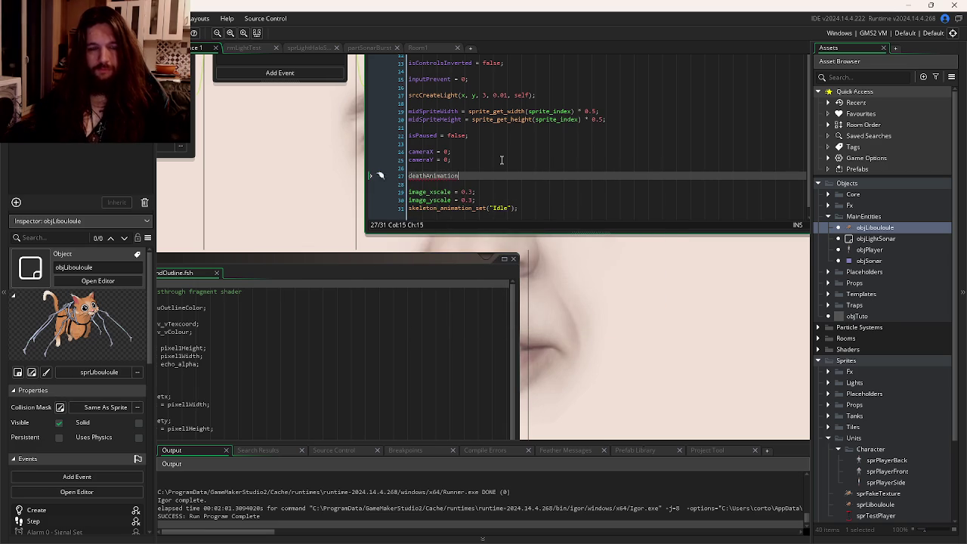
text(Over = false;)
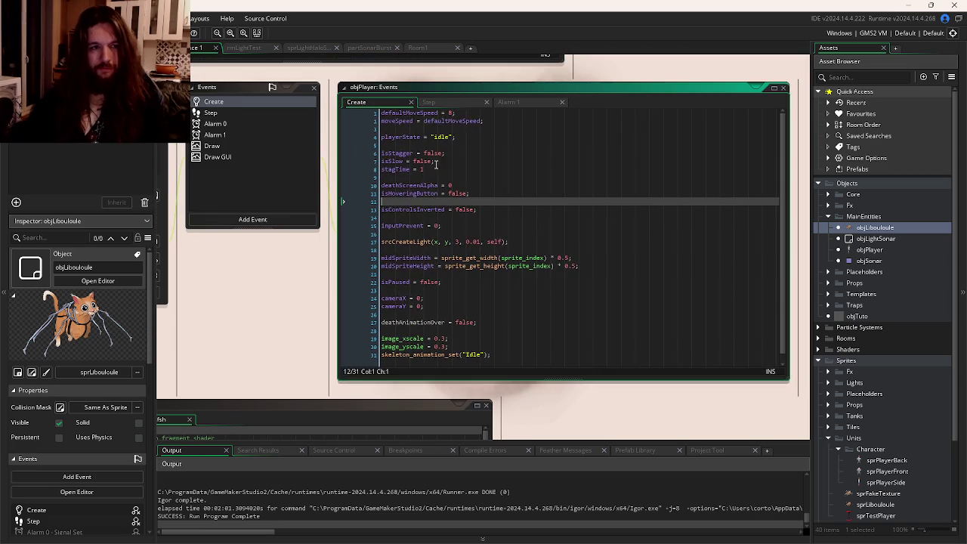
click(487, 316)
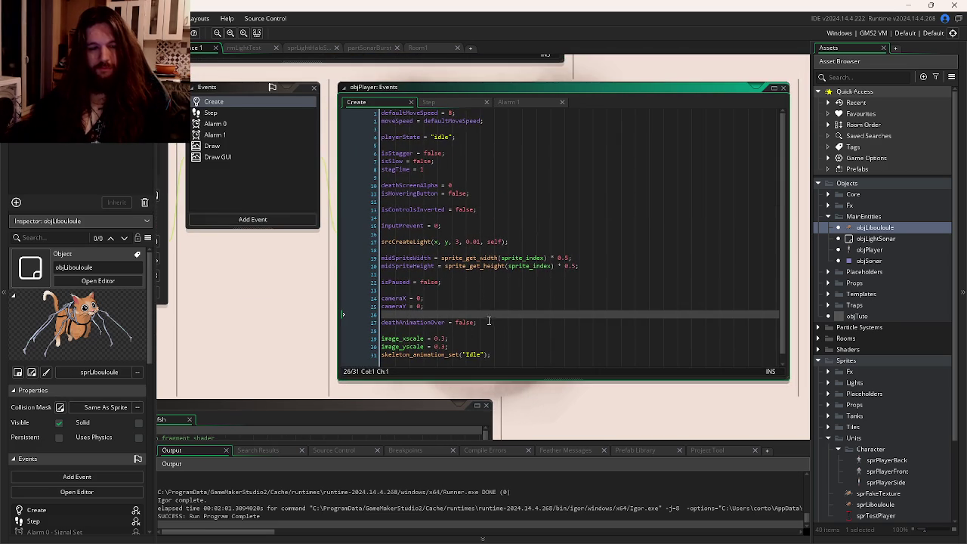
click(458, 105)
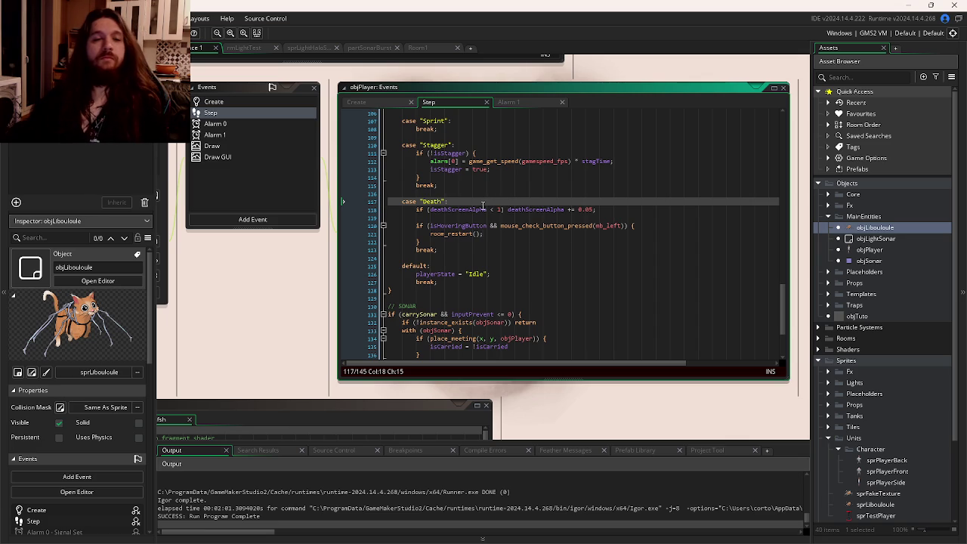
- Open an if(!deathAnimationOver){ condition under case "Death", copying the variable name from Create
key(Return)
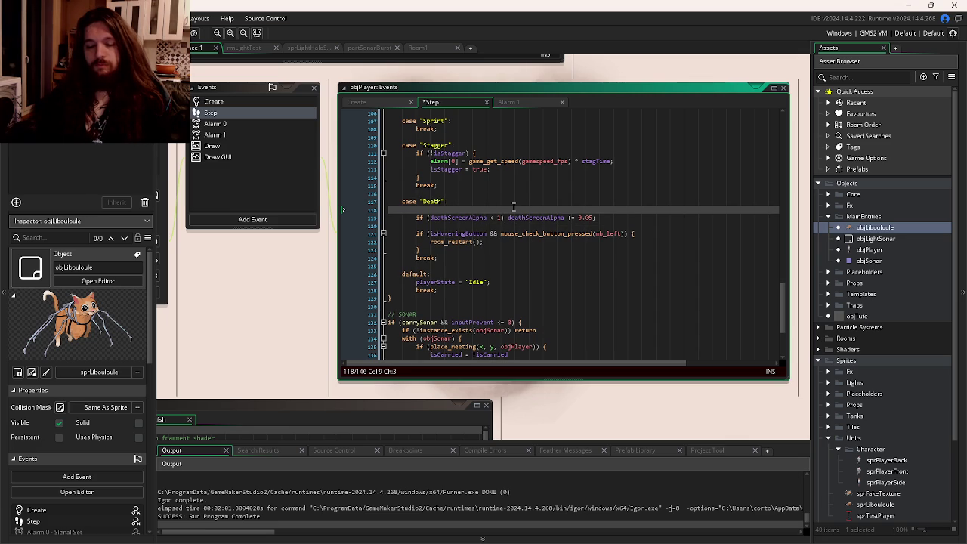
text(if()
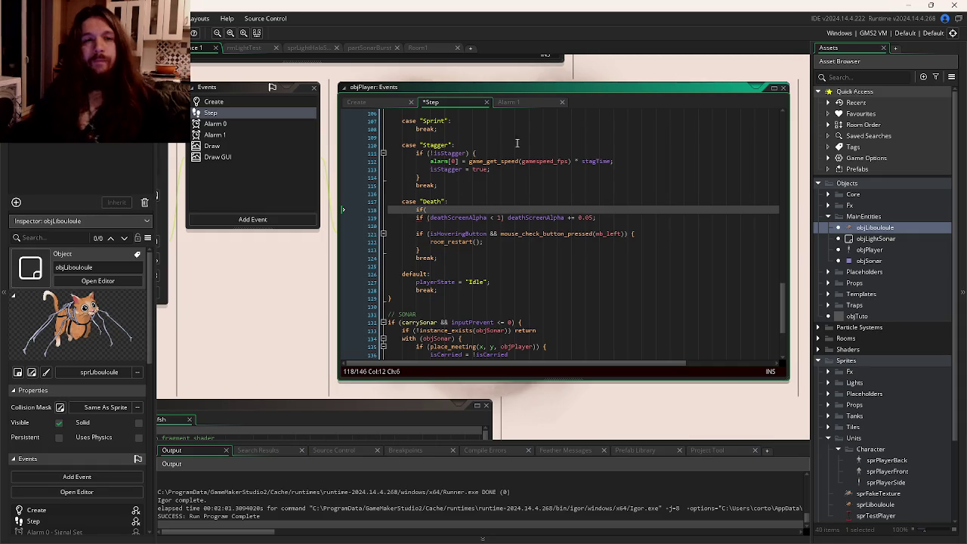
click(374, 102)
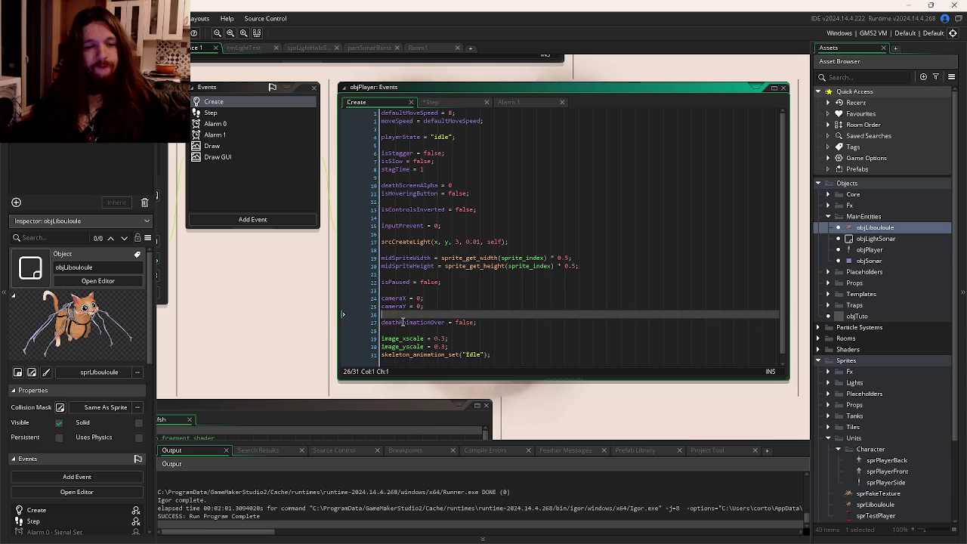
click(398, 322)
double_click(398, 321)
key(ctrl+c)
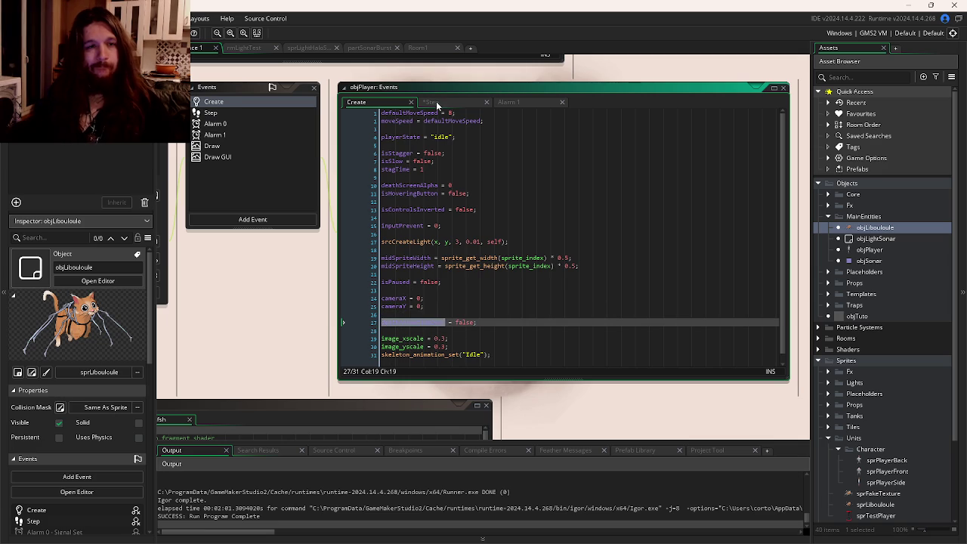
click(437, 103)
text(!)
key(ctrl+v)
text(){)
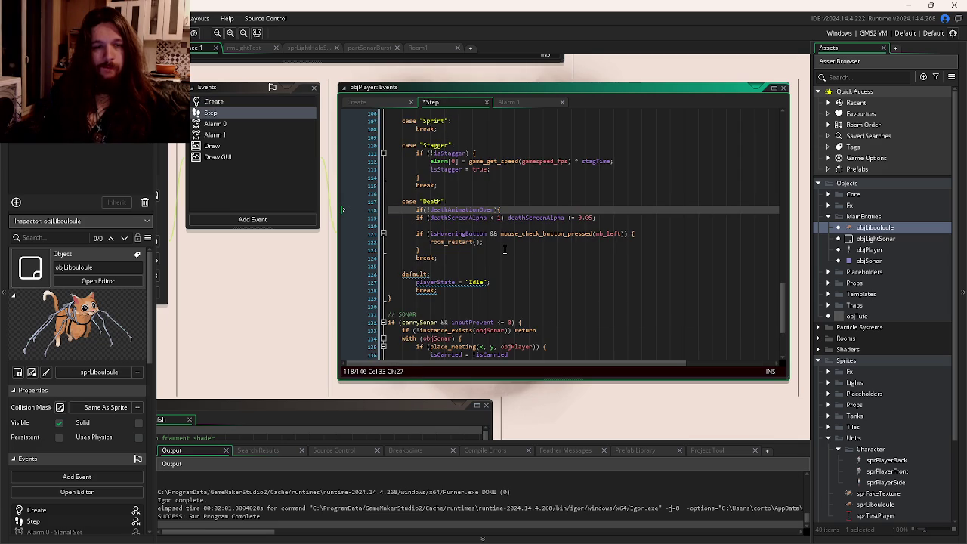
- Close the block after the restart code and indent the fade and restart lines inside it
click(502, 248)
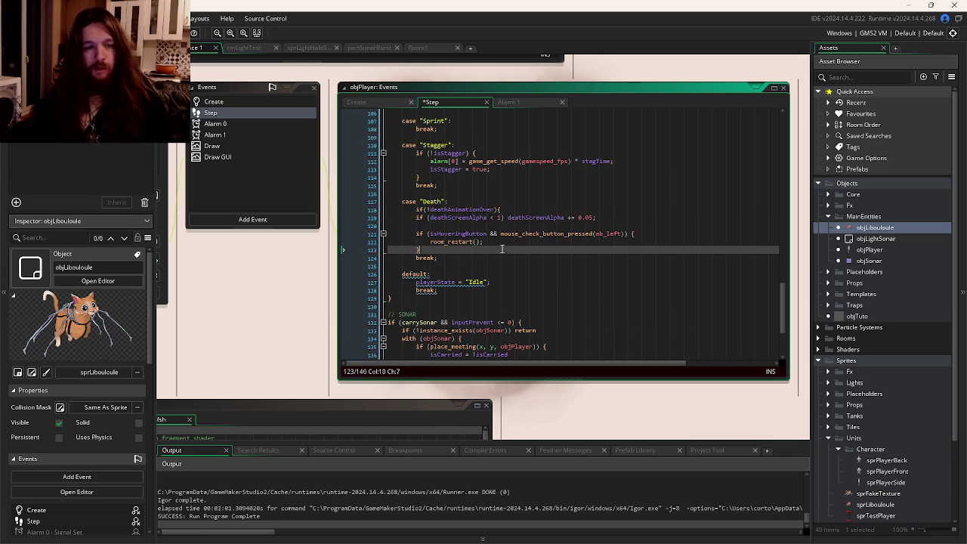
key(Return)
text(})
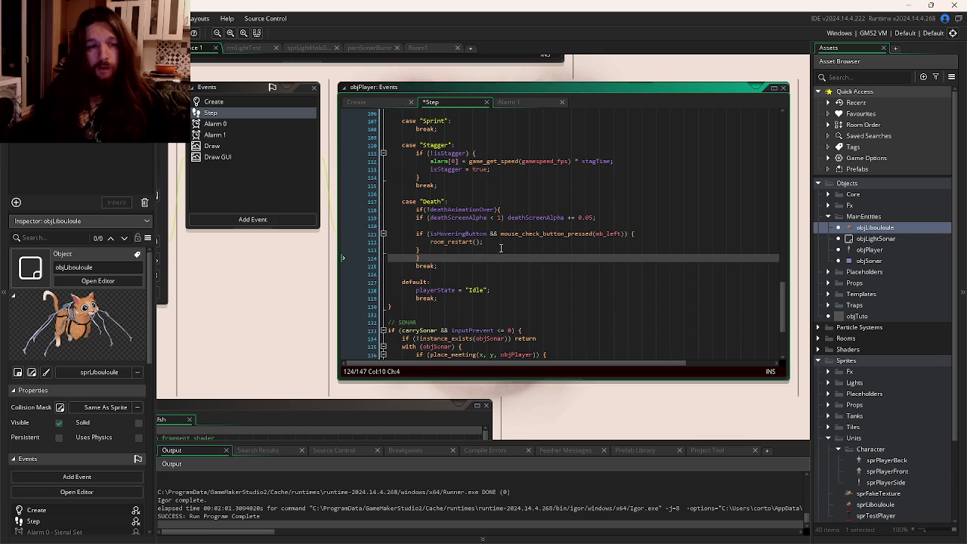
drag(449, 250, 419, 217)
key(Tab)
- Insert blank lines under case "Death" and select the Walk animation code to reuse
click(447, 202)
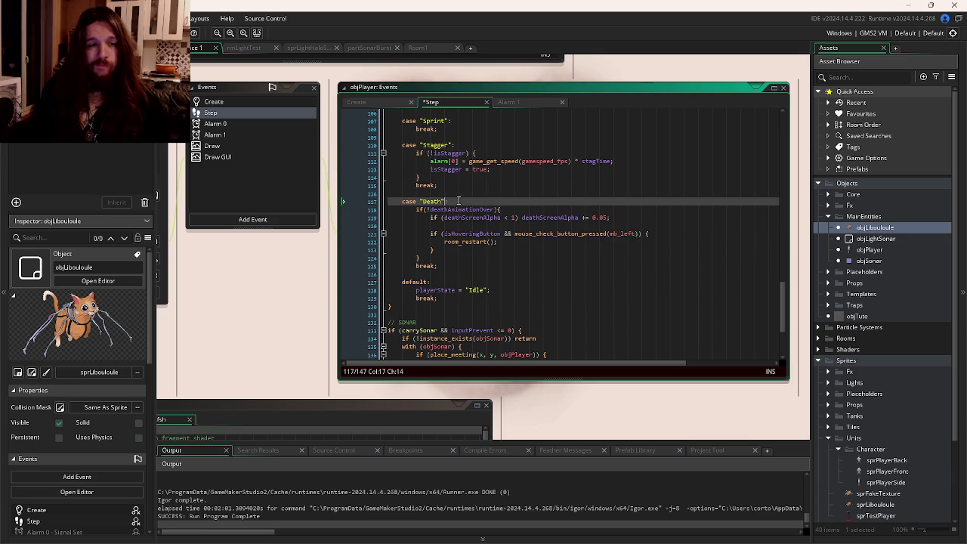
key(Return)
key(Return)
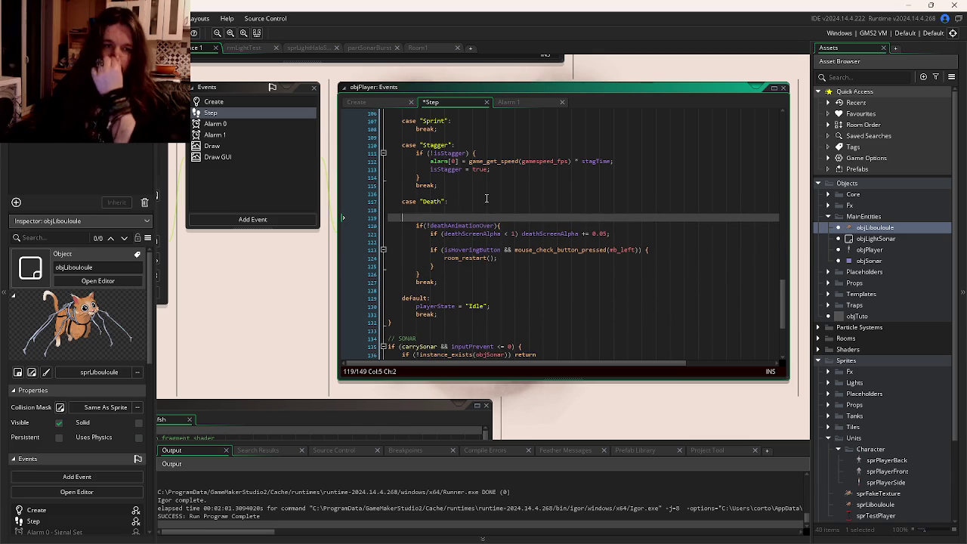
key(Up)
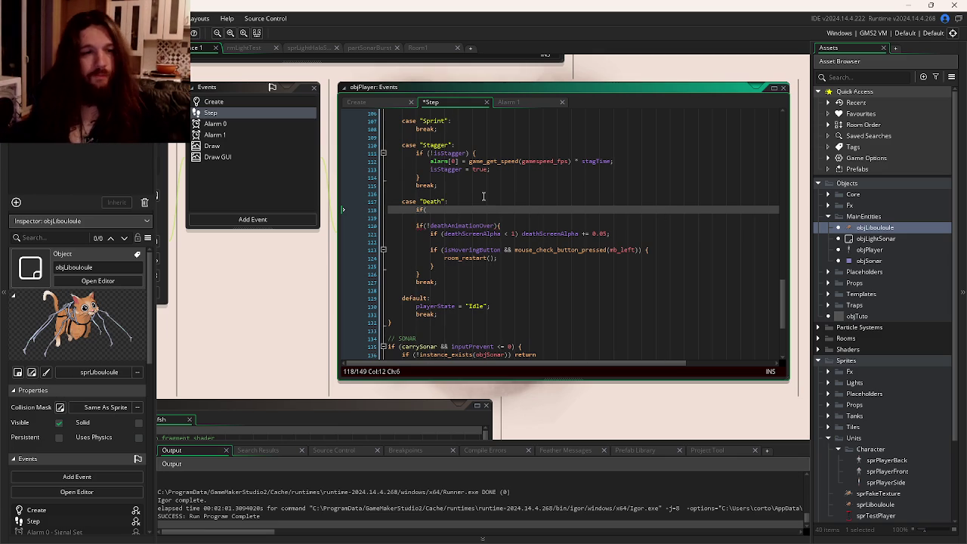
scroll(481, 193, up, 9)
scroll(481, 192, up, 4)
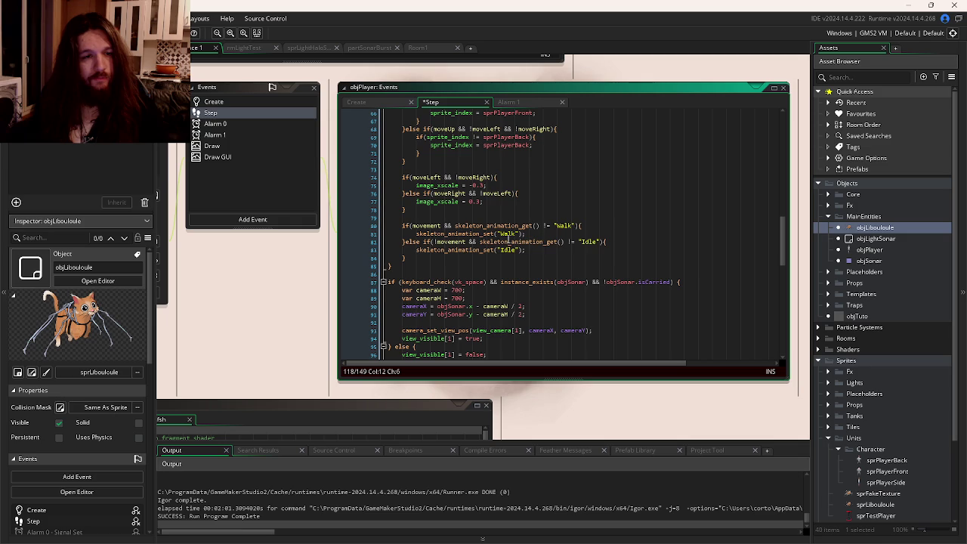
drag(403, 243, 403, 226)
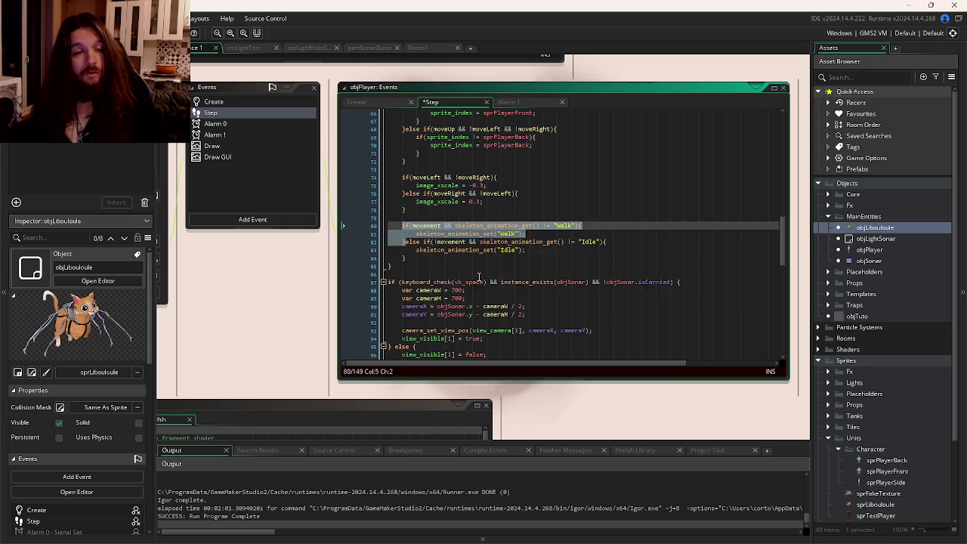
- Write a movement && animation-not-"Walk" block calling skeleton_animation_set("Walk") under case "Death"
scroll(483, 277, down, 5)
scroll(483, 276, down, 8)
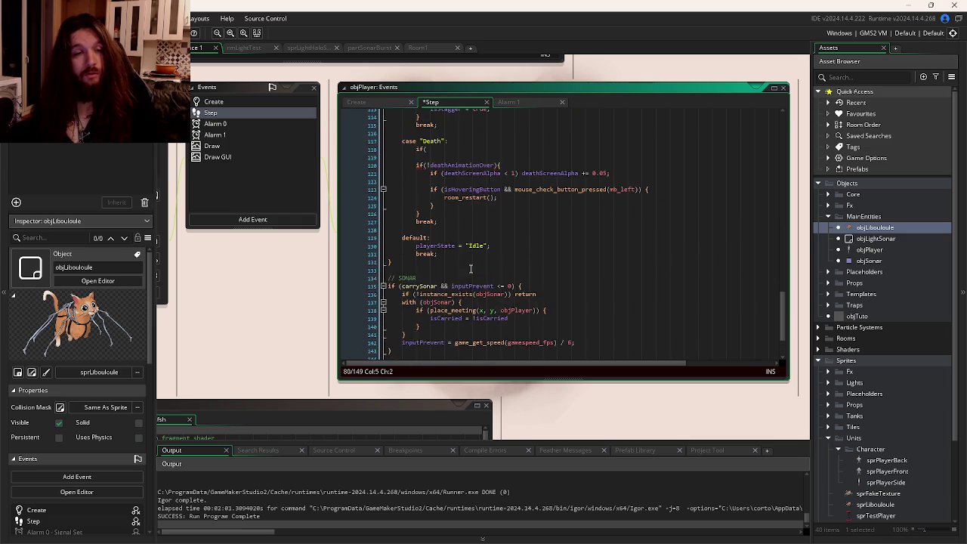
double_click(442, 208)
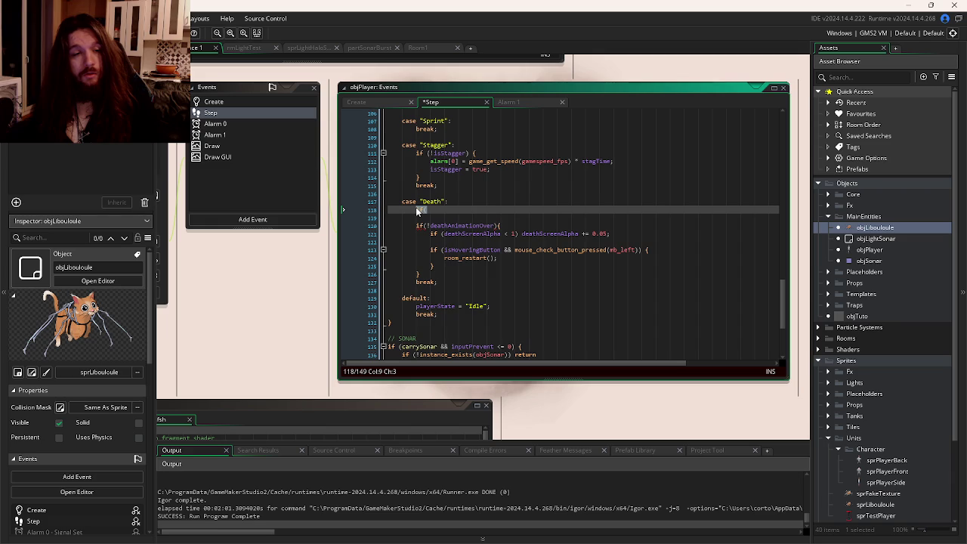
text(movement && skeleton_animation_get() != "Walk"){)
key(Return)
text(skeleton_animation_set("Walk");)
key(Return)
text(})
key(Left)
key(Tab)
click(533, 219)
key(Return)
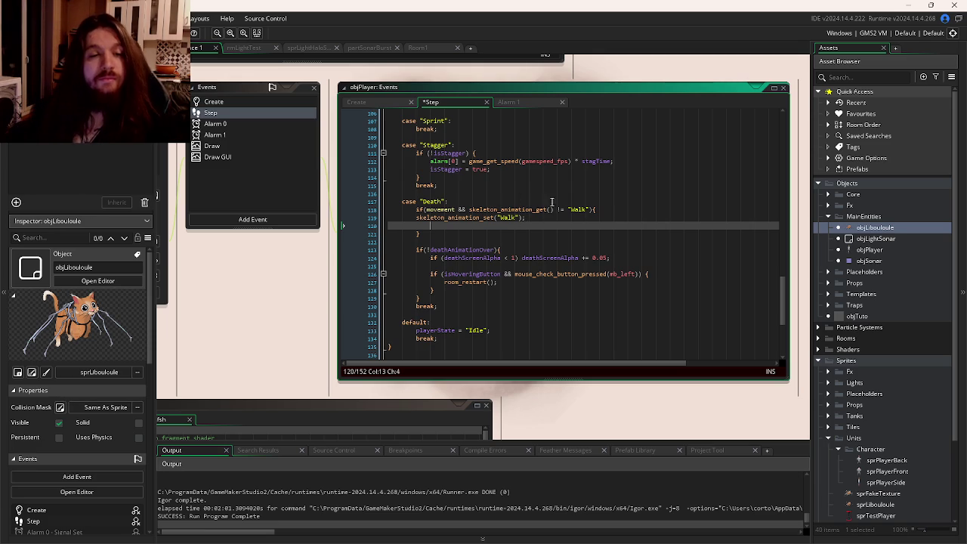
- Change both "Walk" names in that block to "Death" and tidy its indentation
click(579, 209)
text(Death)
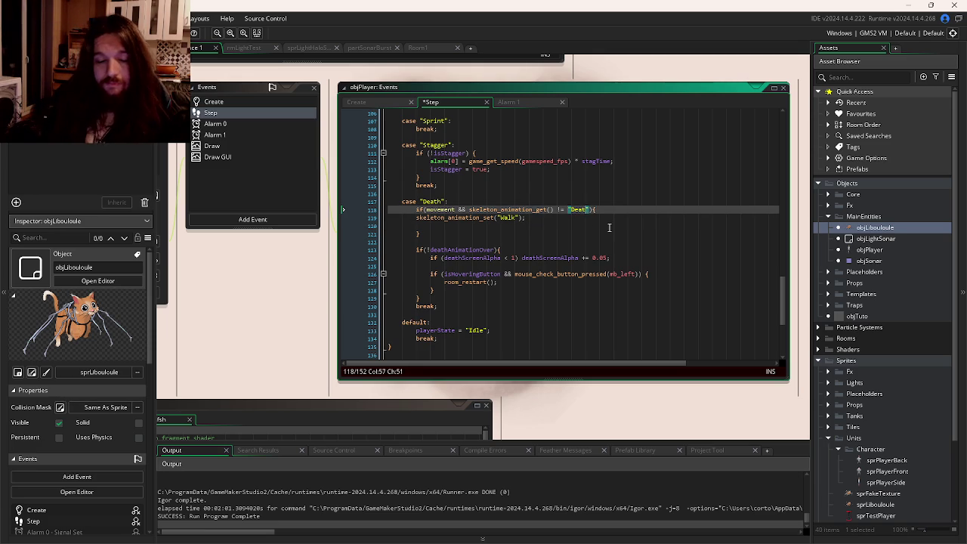
double_click(508, 217)
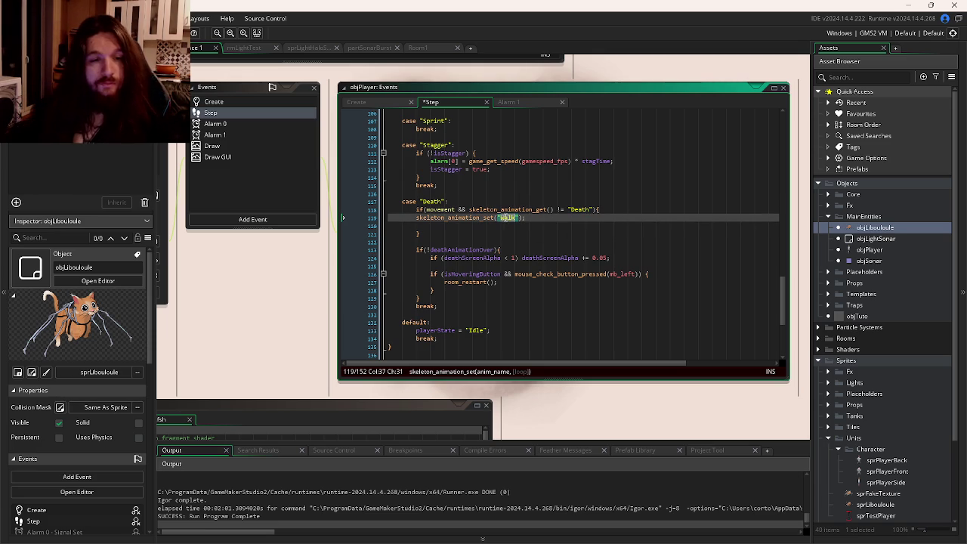
text(Death)
click(418, 217)
key(Tab)
click(438, 226)
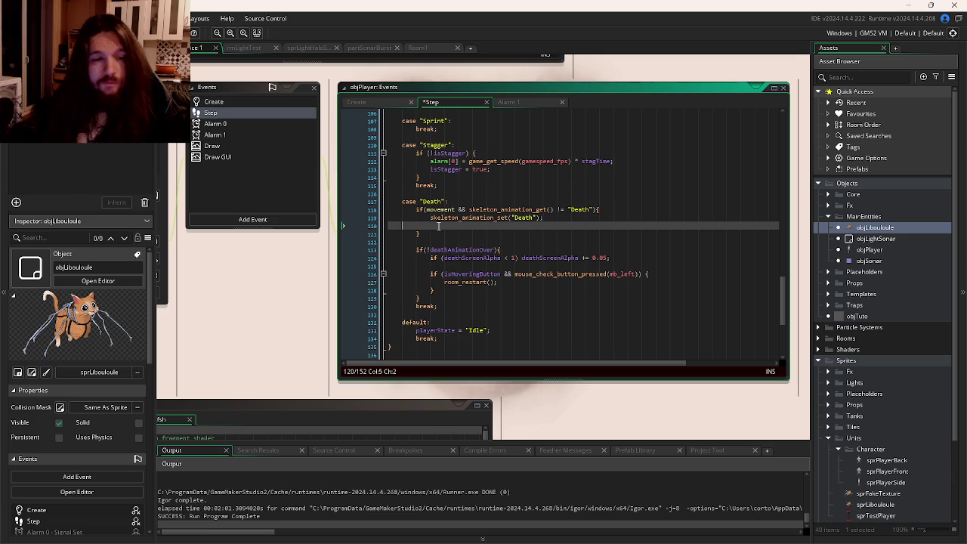
key(ctrl+d)
- Add an empty if(image_index >= 60){ } check below the Death animation block
key(Return)
key(Return)
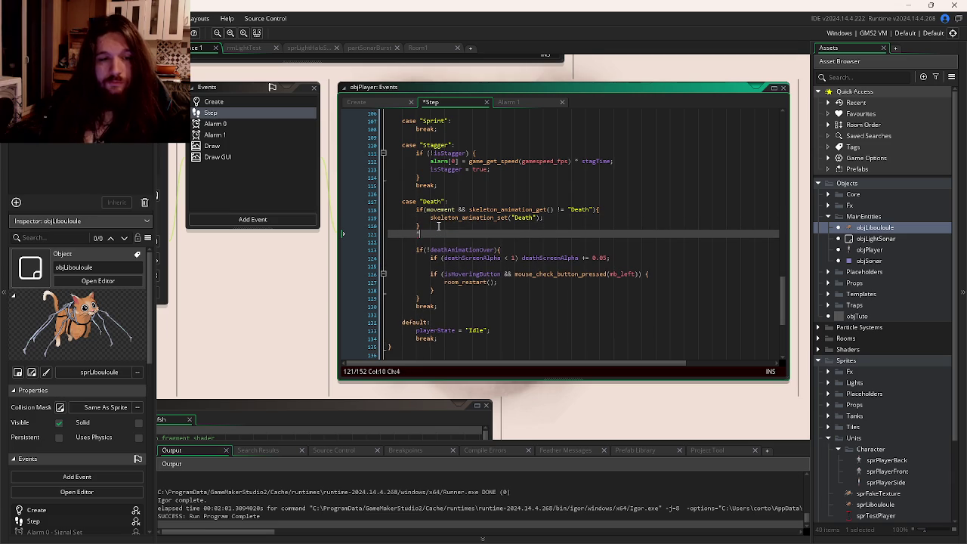
text(if(image_in)
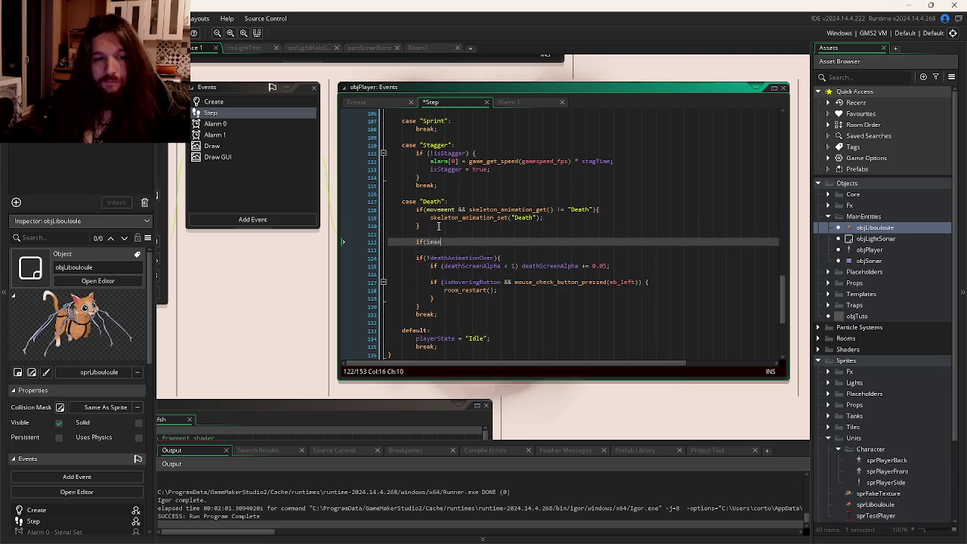
text(dex )
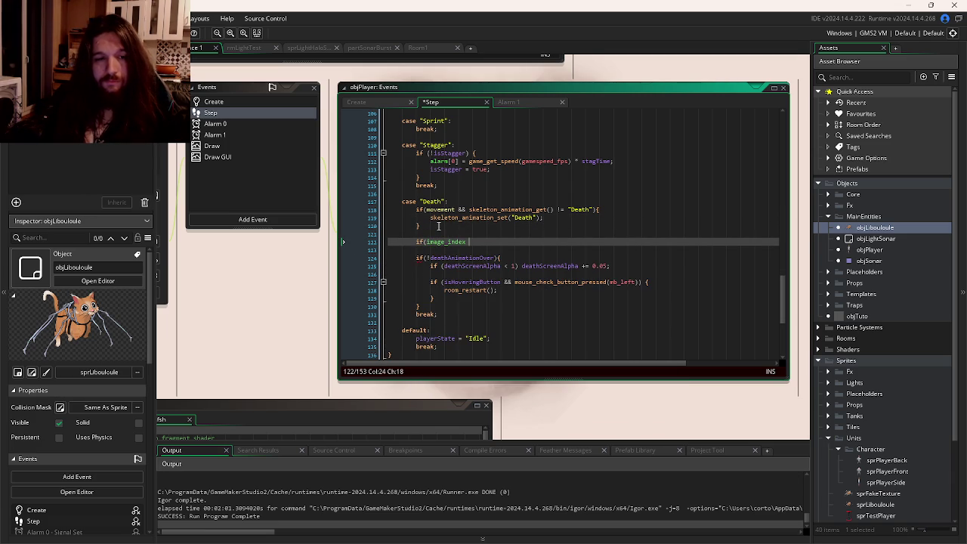
text(>= 60))
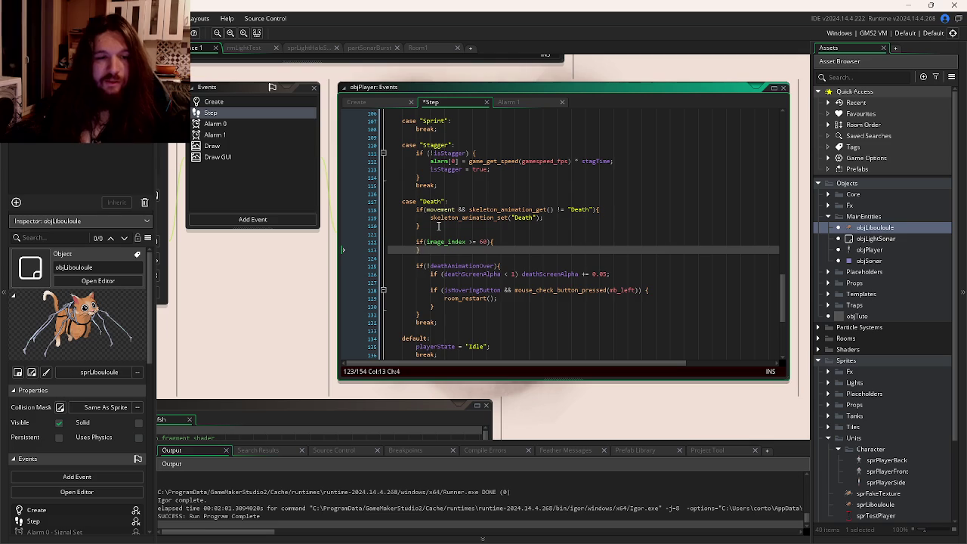
text({)
key(Return)
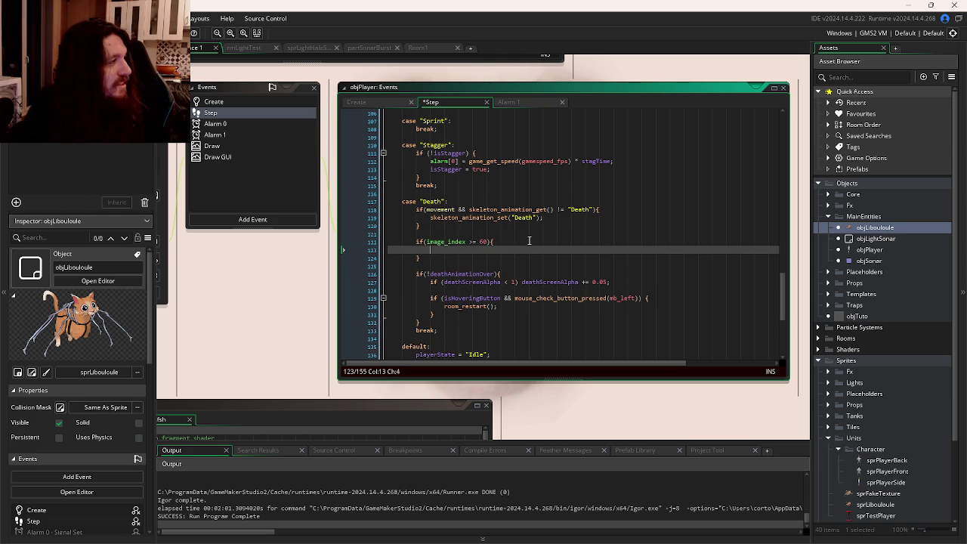
key(super+Tab)
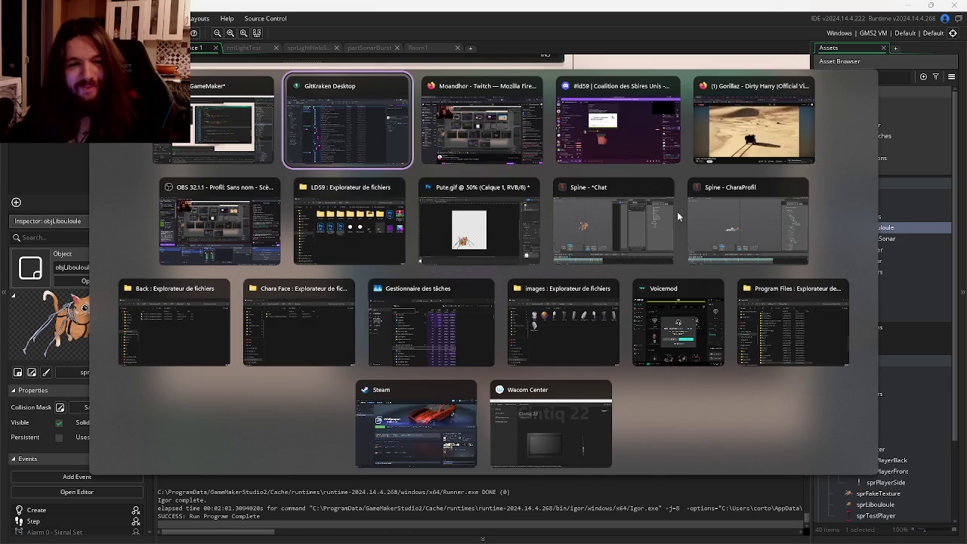
- Check frame 60 on Spine's animation timeline, then switch back to the GameMaker project
click(743, 241)
drag(451, 476, 462, 477)
key(super+Tab)
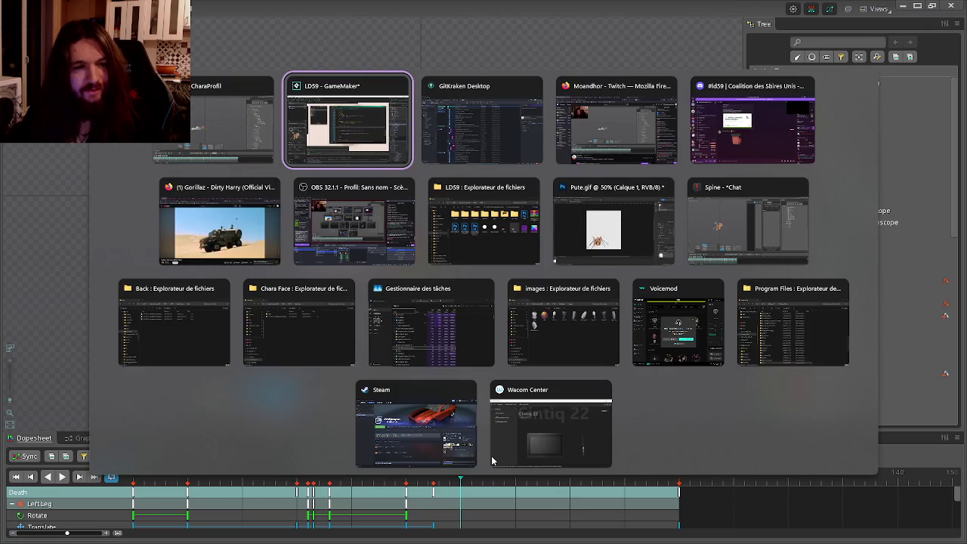
key(Return)
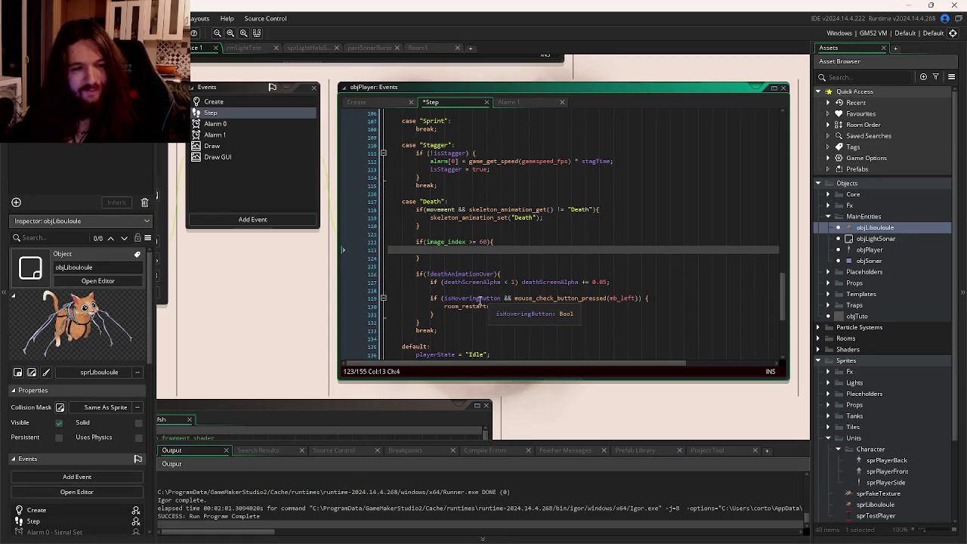
- Inside the if(image_index >= 60) block, write 'deathAnimationOver = true;'
double_click(461, 273)
key(ctrl+c)
click(458, 253)
key(ctrl+v)
text(= )
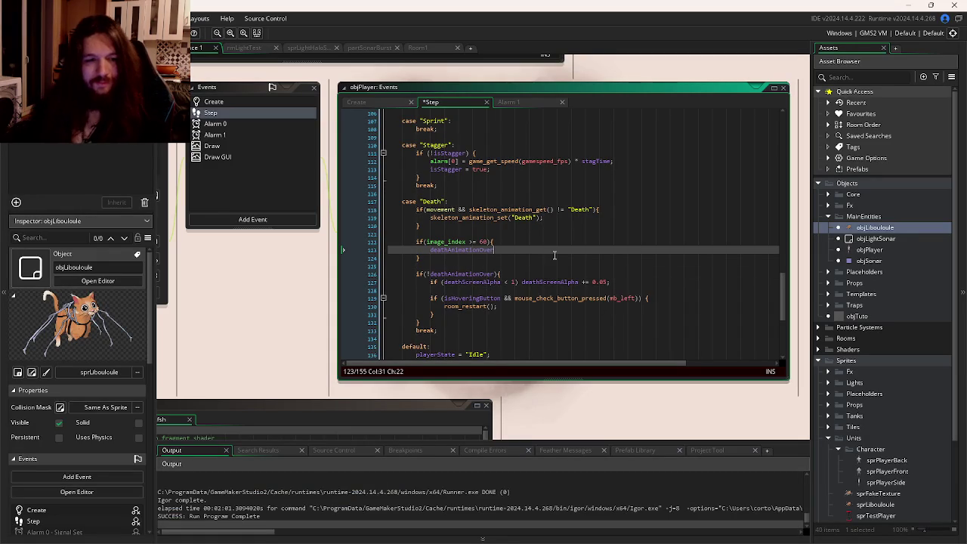
text(true;)
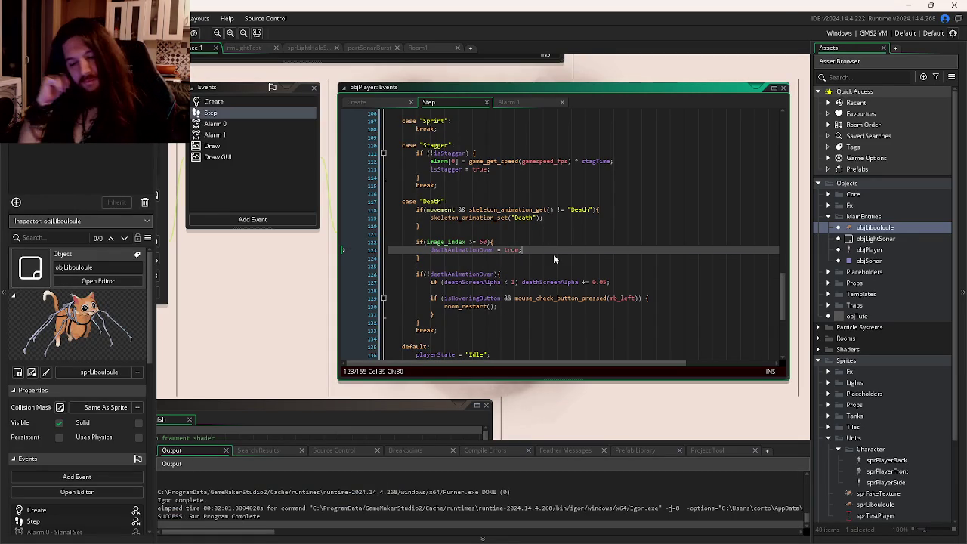
- Save and launch a test run of the game, then open objLibouloule
key(F5)
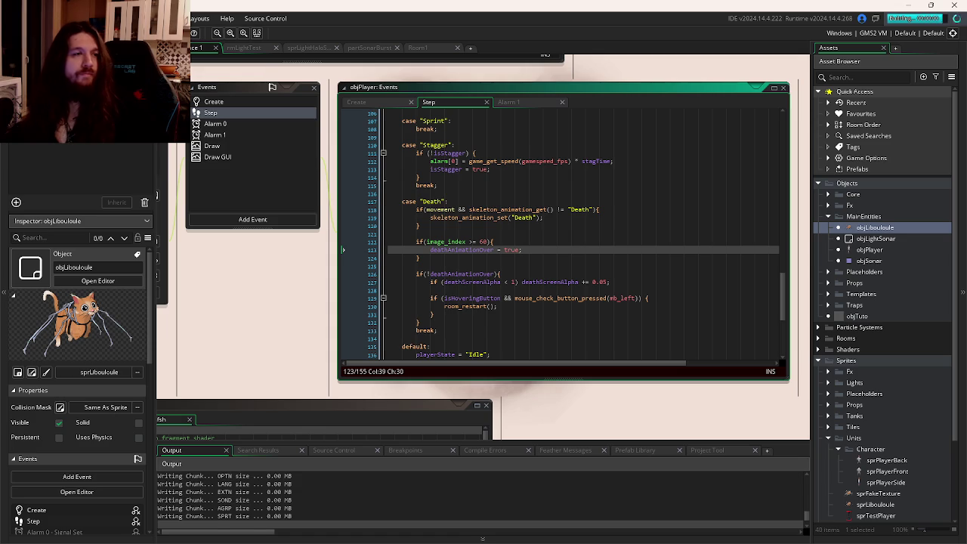
click(604, 241)
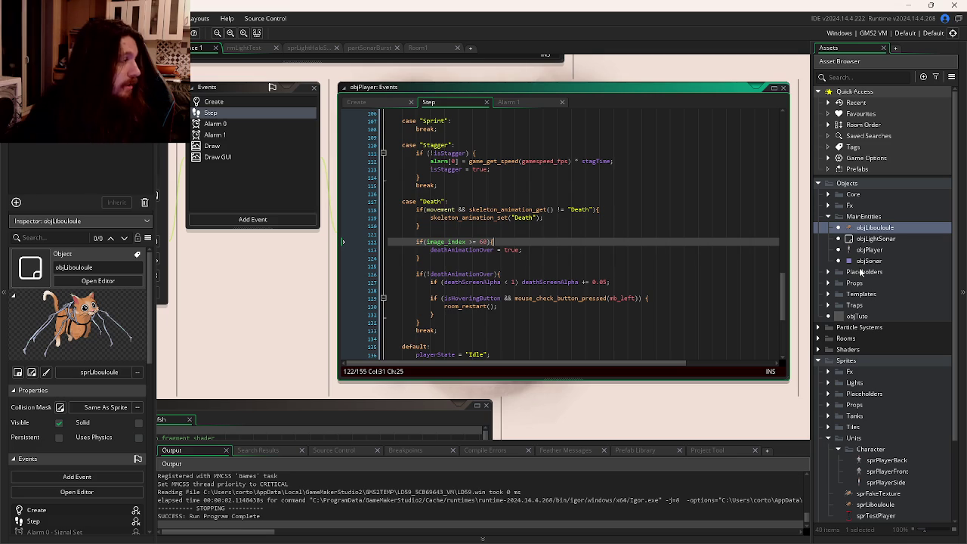
double_click(874, 227)
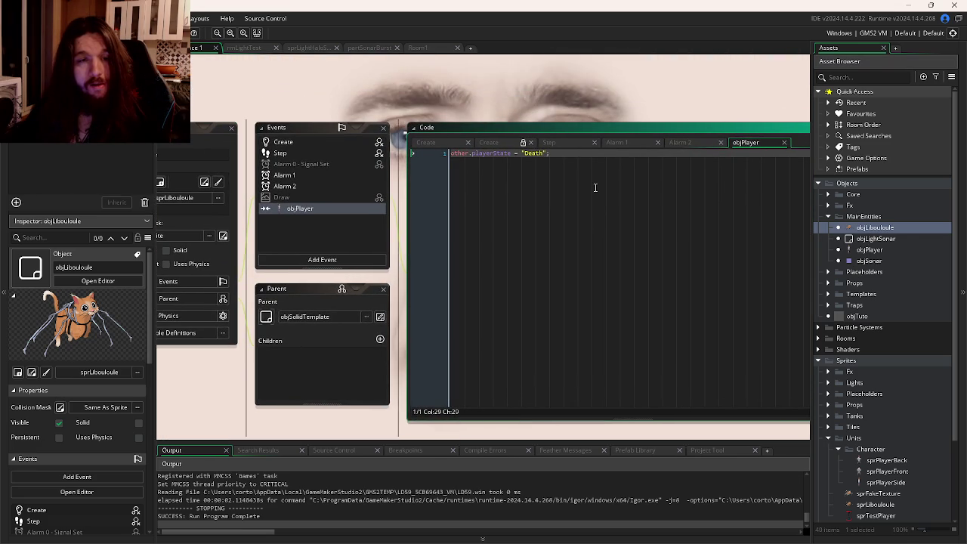
- Add blank lines after the Death state assignment and start, then remove, an if( condition
key(Return)
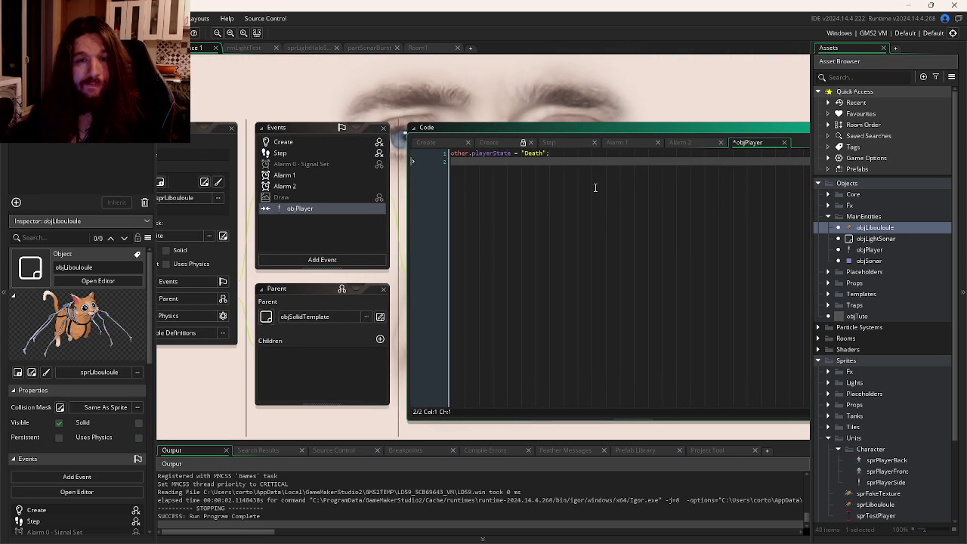
key(Return)
text(if()
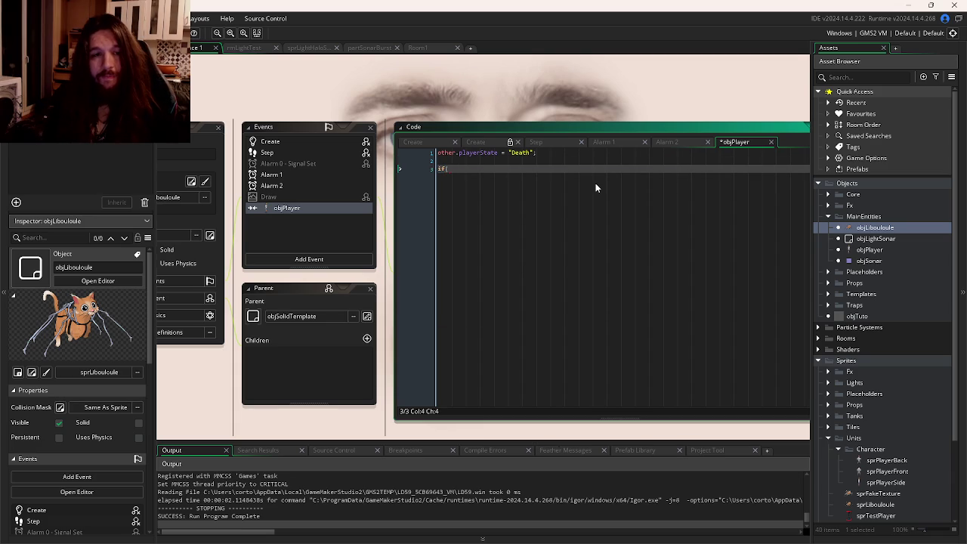
key(BackSpace)
key(BackSpace)
key(BackSpace)
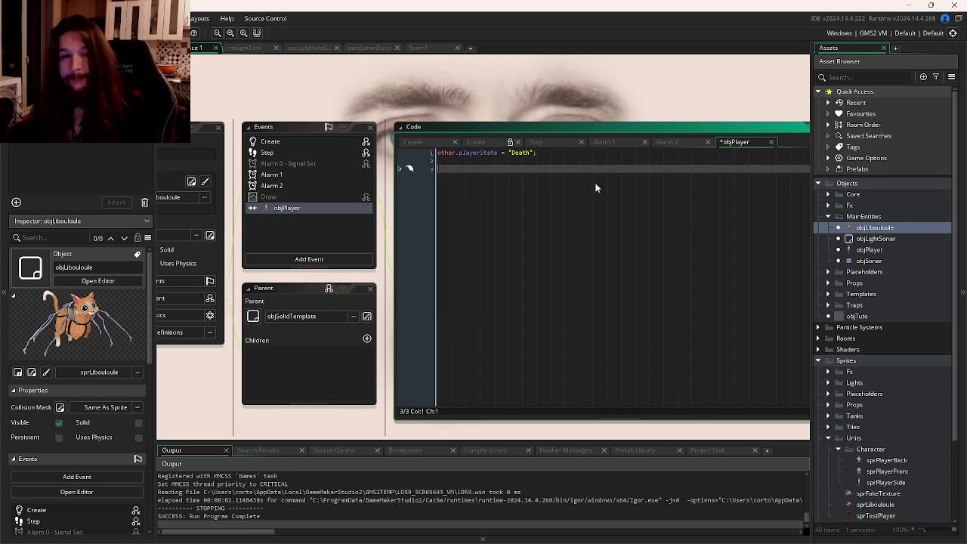
- Look over objLibouloule's Create event and Step event code
click(421, 143)
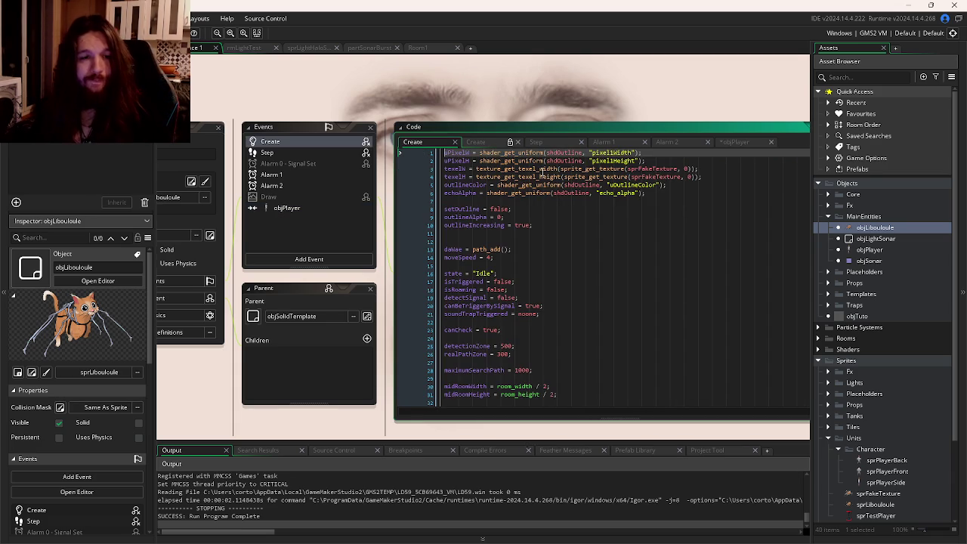
click(535, 143)
scroll(589, 206, down, 3)
scroll(588, 206, up, 5)
scroll(588, 206, down, 20)
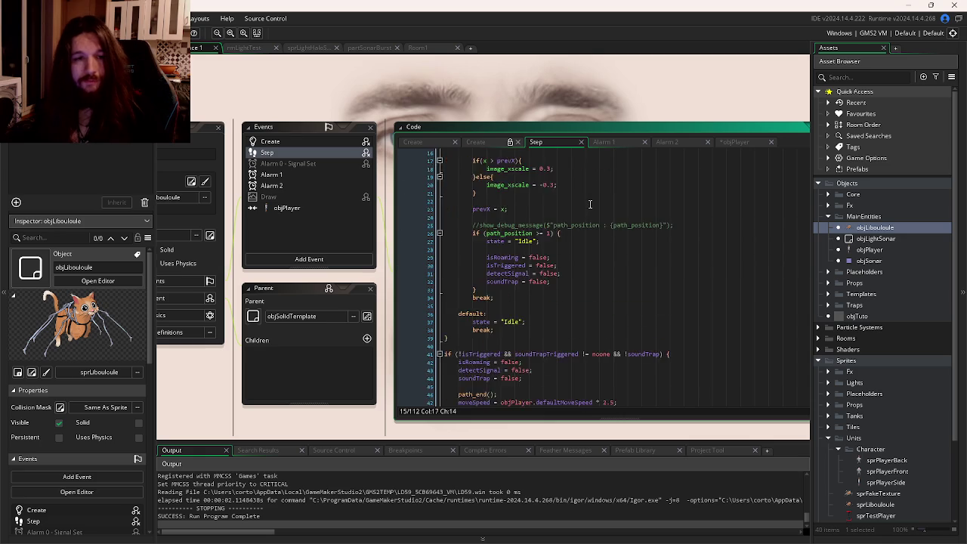
scroll(603, 196, down, 1)
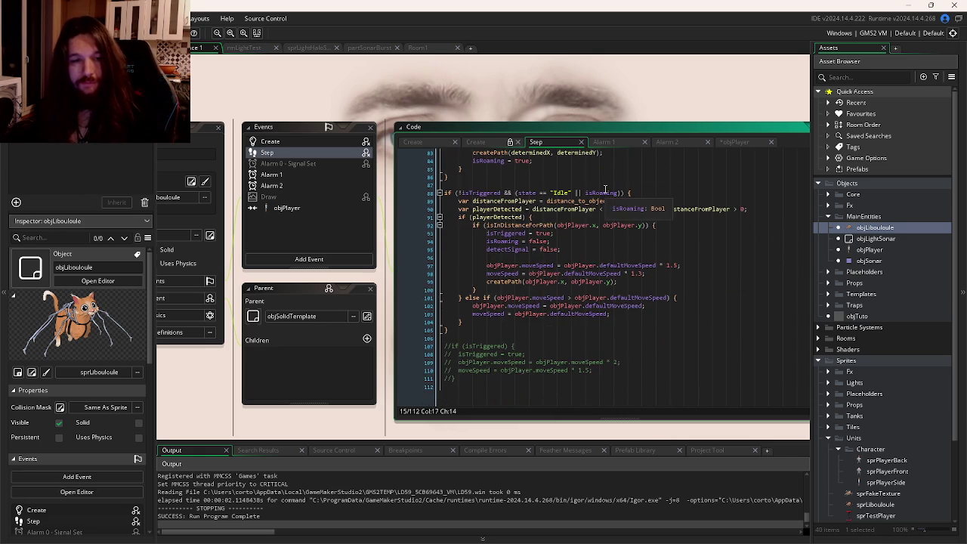
scroll(680, 196, up, 20)
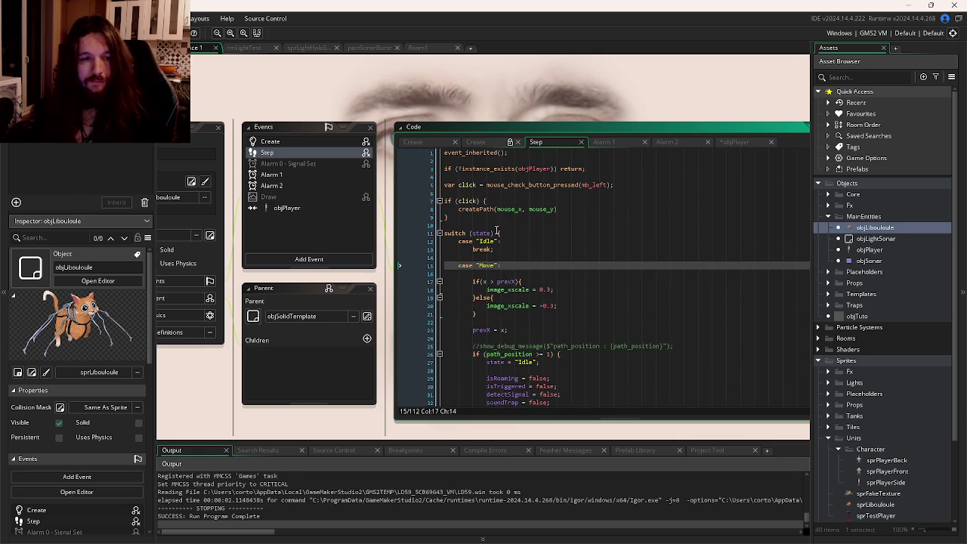
- Review the Step event's state switch that moves objLibouloule along its path toward the player
click(498, 234)
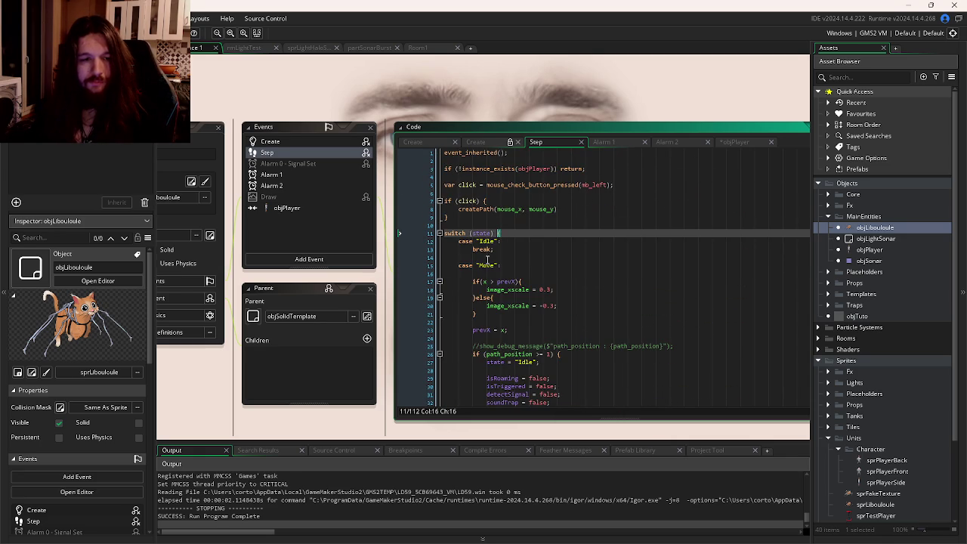
scroll(487, 260, down, 20)
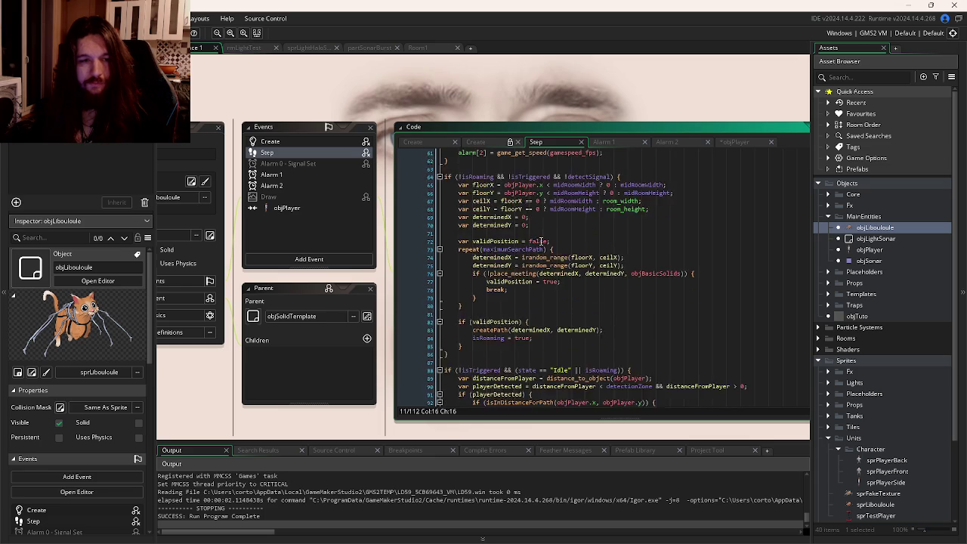
scroll(540, 240, down, 10)
scroll(544, 235, up, 8)
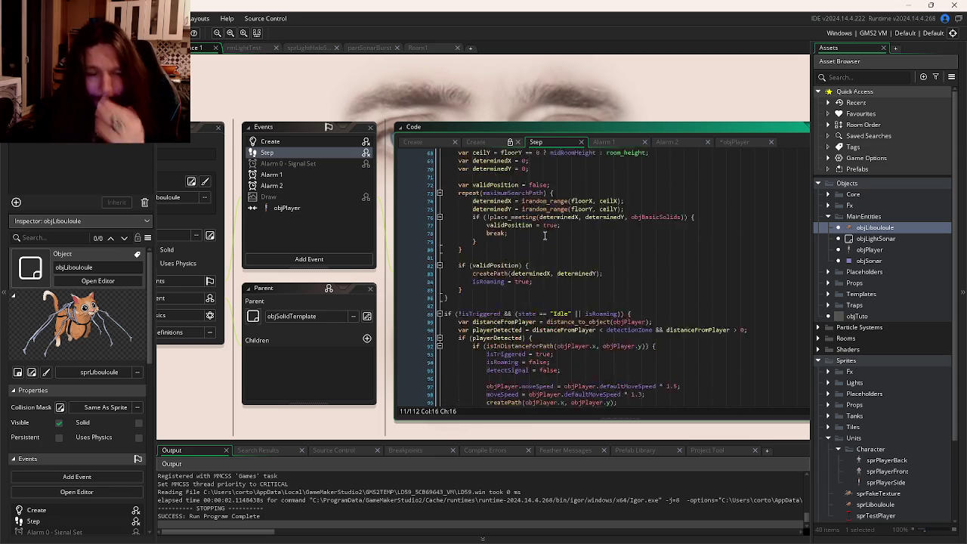
scroll(544, 236, up, 20)
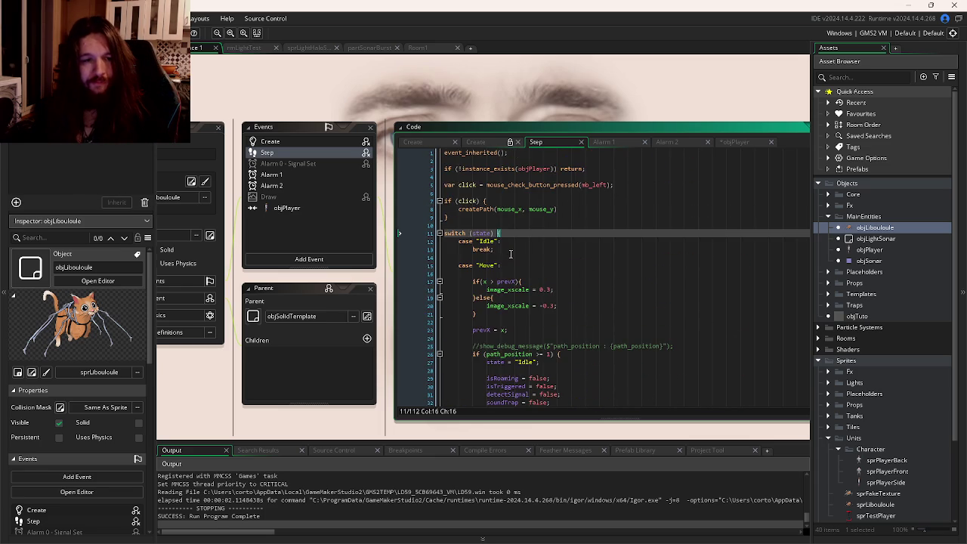
scroll(510, 253, down, 7)
scroll(512, 273, down, 3)
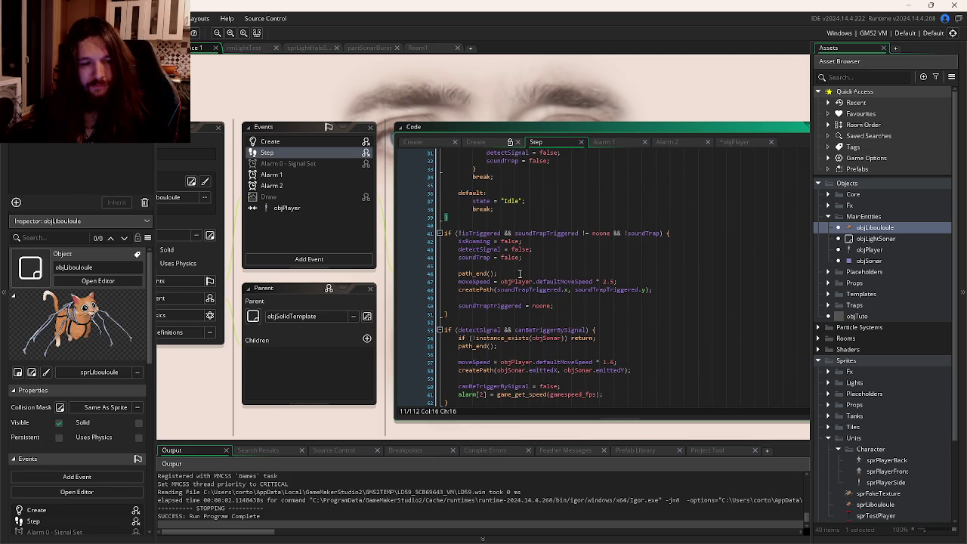
scroll(588, 293, down, 11)
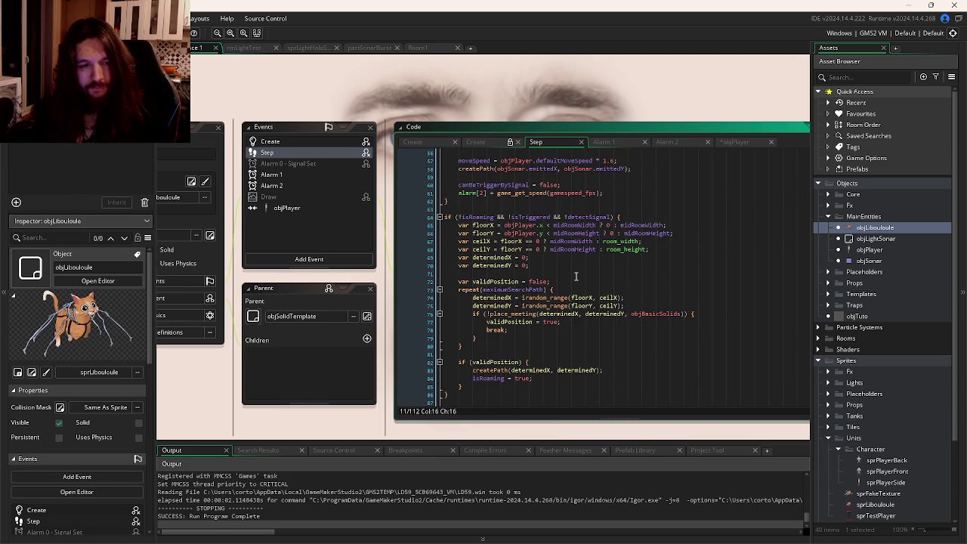
scroll(575, 277, down, 3)
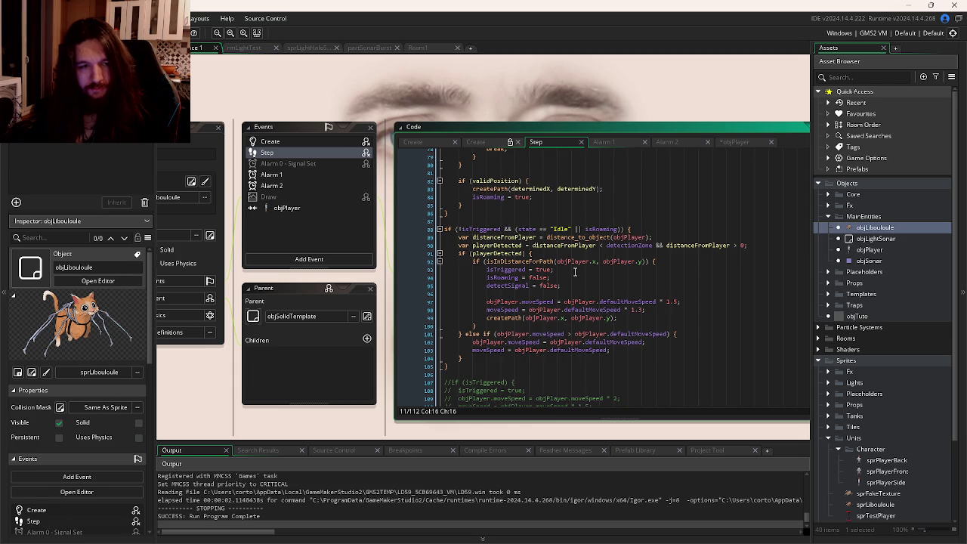
scroll(576, 272, up, 20)
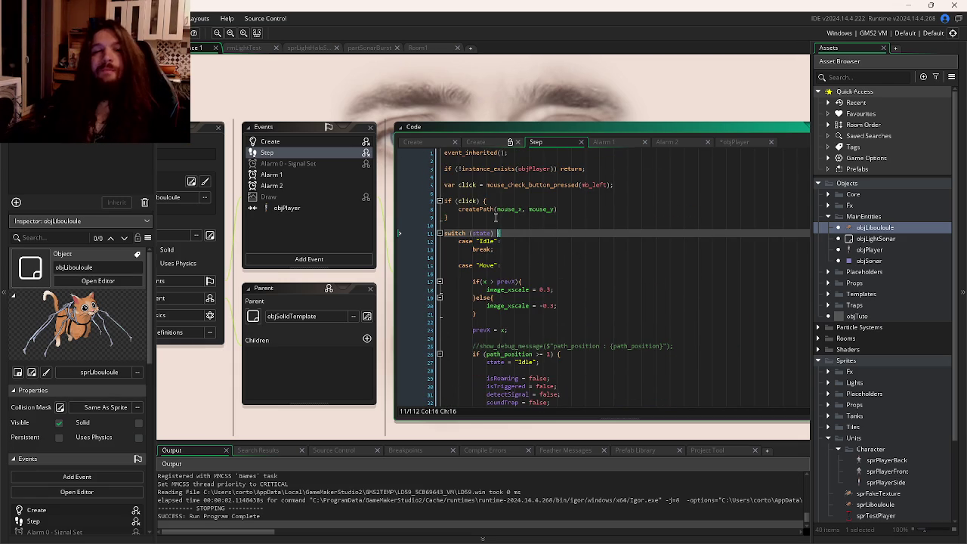
click(418, 144)
- Add 'isKilling = false;' at line 12 of objLibouloule's Create event and save
scroll(471, 240, down, 3)
scroll(471, 240, up, 3)
click(471, 239)
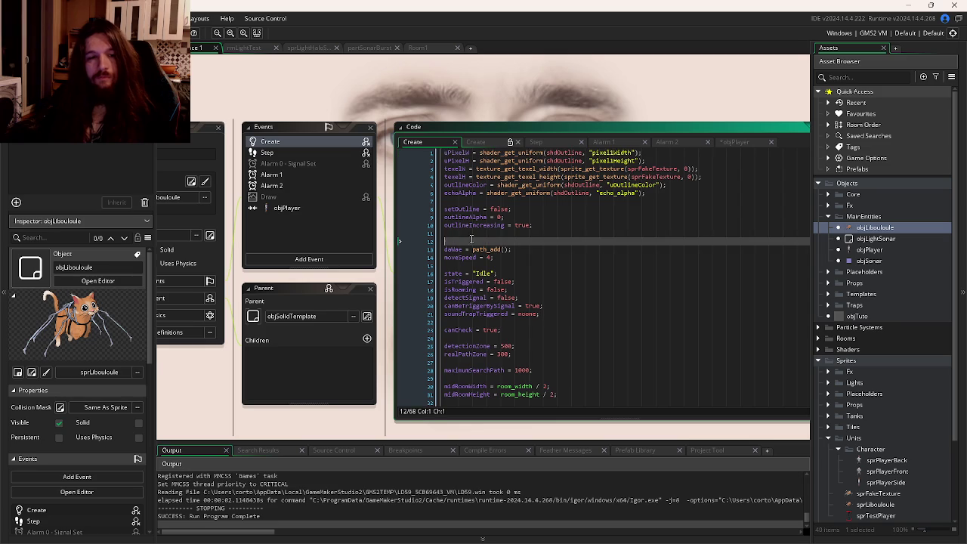
key(Return)
key(Up)
text(isKilling = false;)
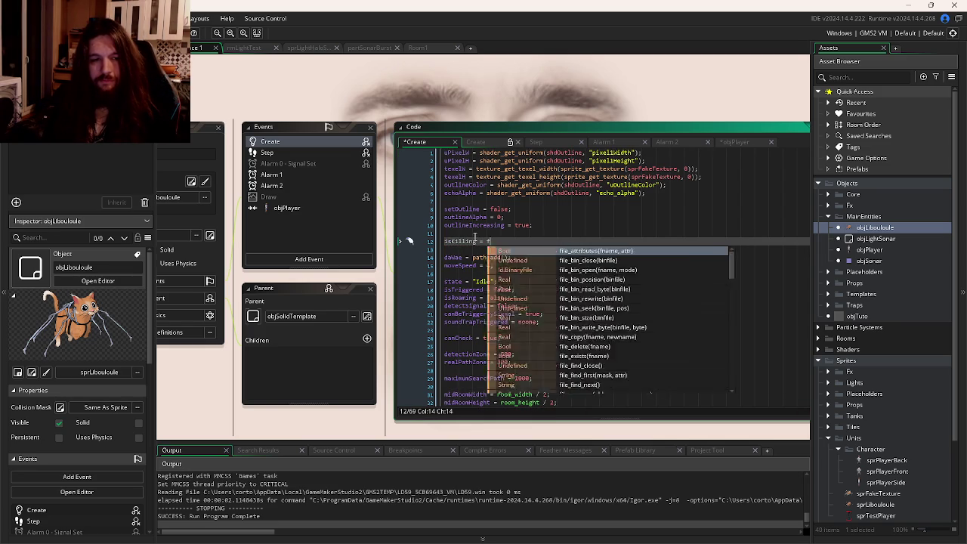
key(ctrl+s)
double_click(474, 240)
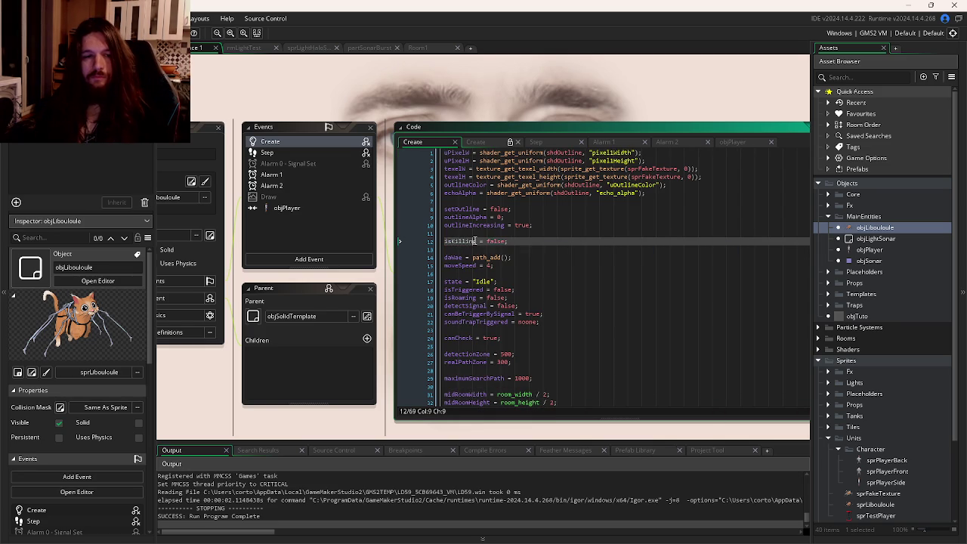
- Add an isKilling check with exit after event_inherited() in the Step event and save
click(607, 143)
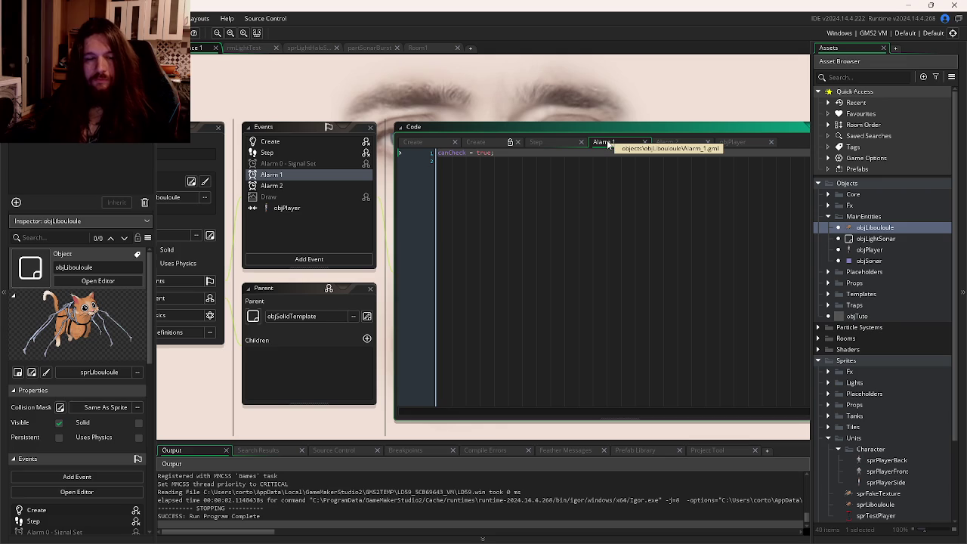
click(537, 141)
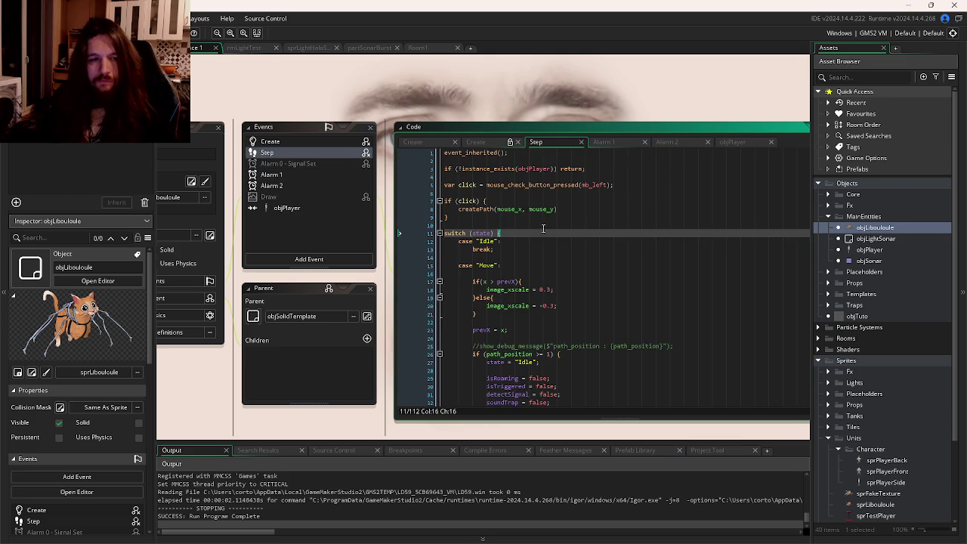
click(589, 152)
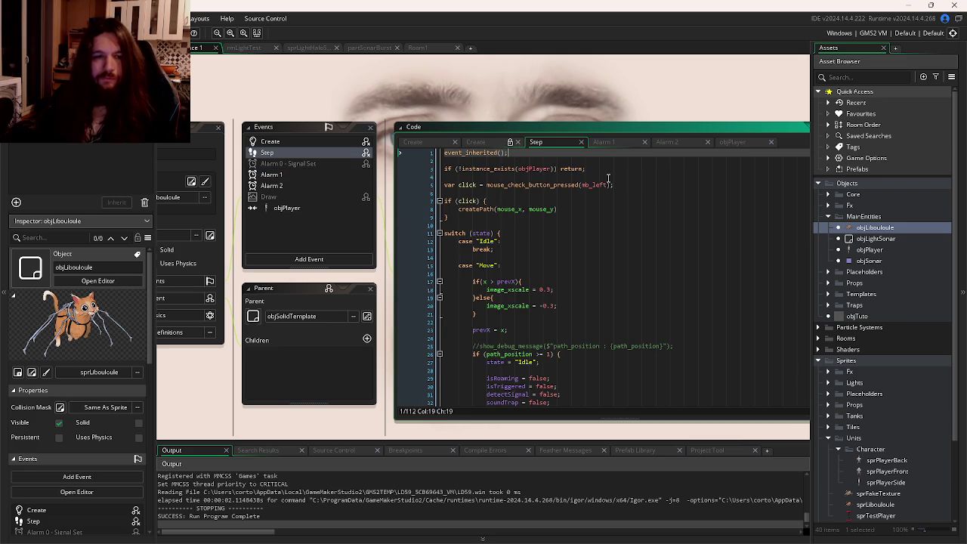
key(Return)
key(Return)
text(i)
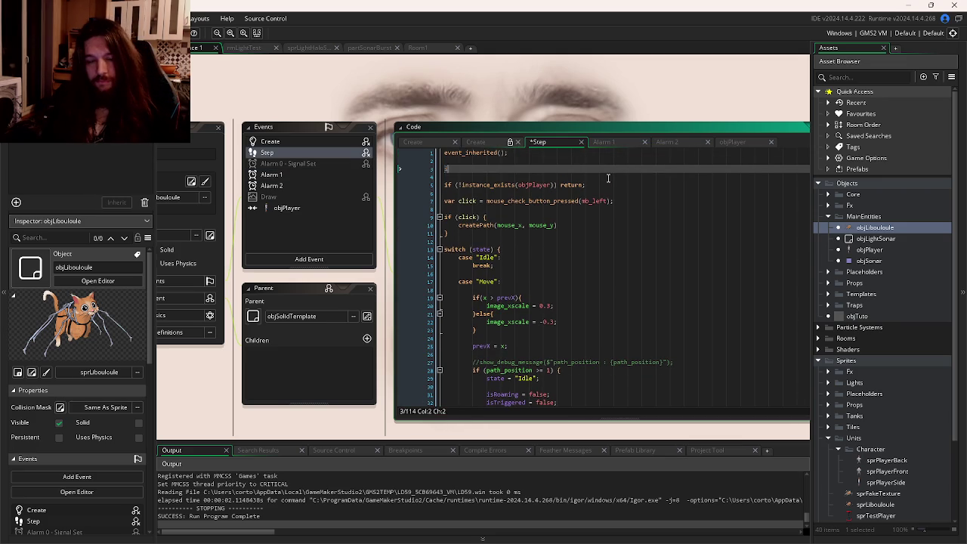
text(f(!isKilling){)
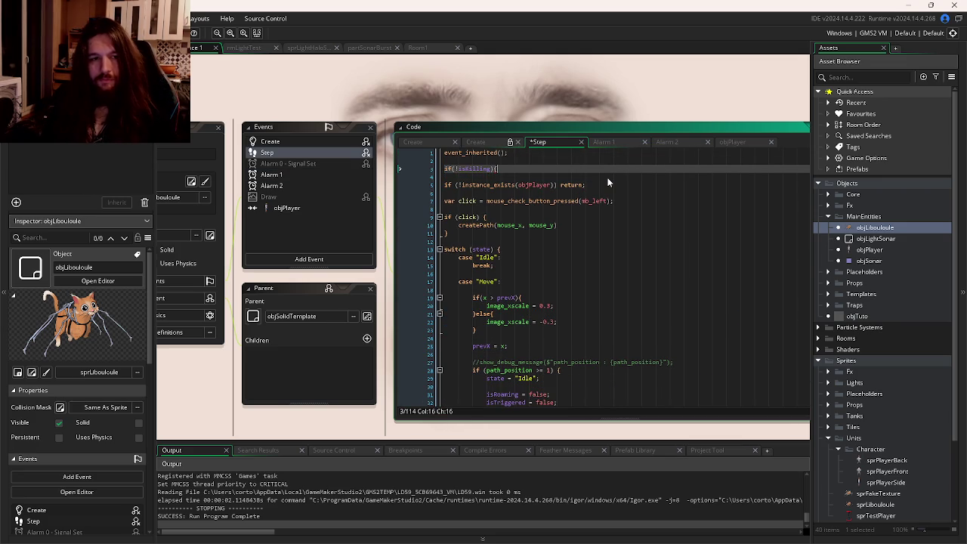
key(BackSpace)
text(exit;)
key(ctrl+s)
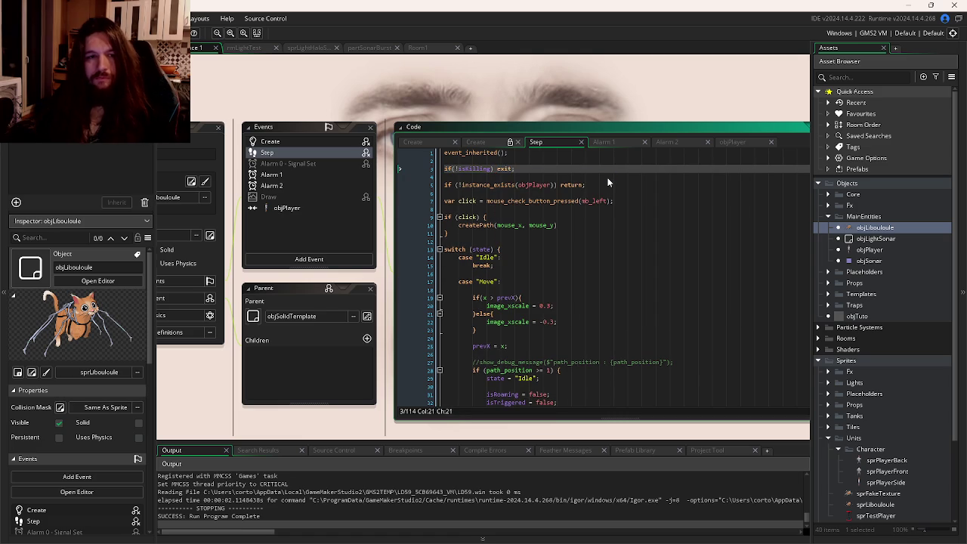
- Remove the negation so the line reads 'if(isKilling) exit;'
click(453, 169)
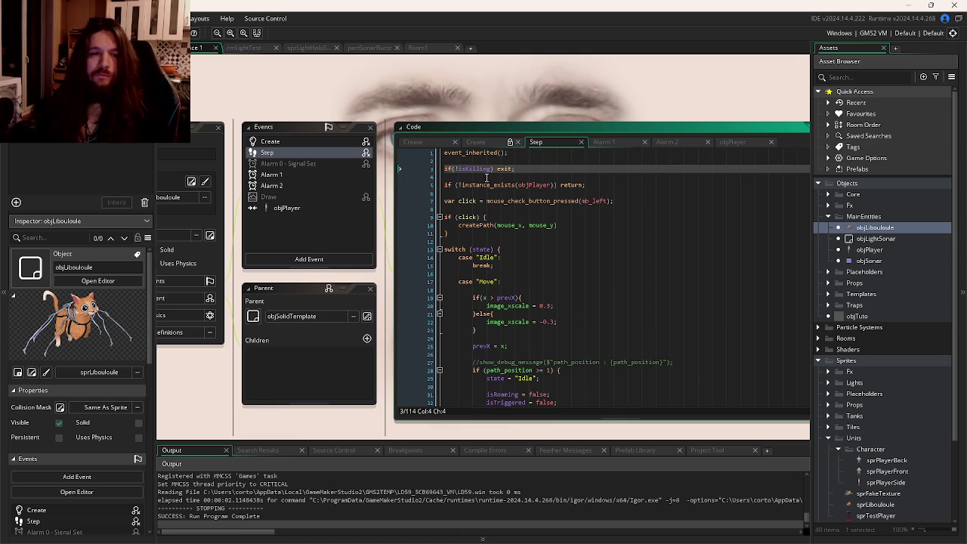
key(Delete)
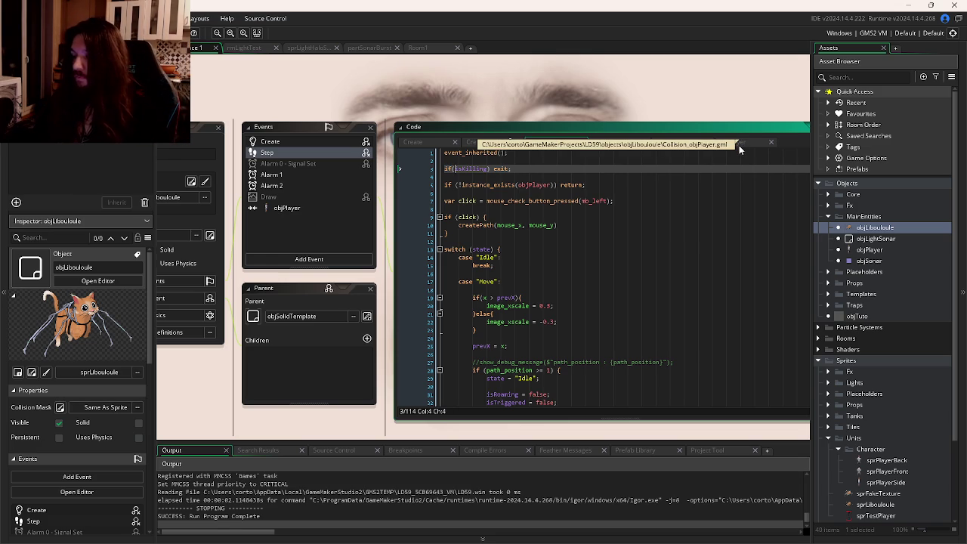
click(736, 143)
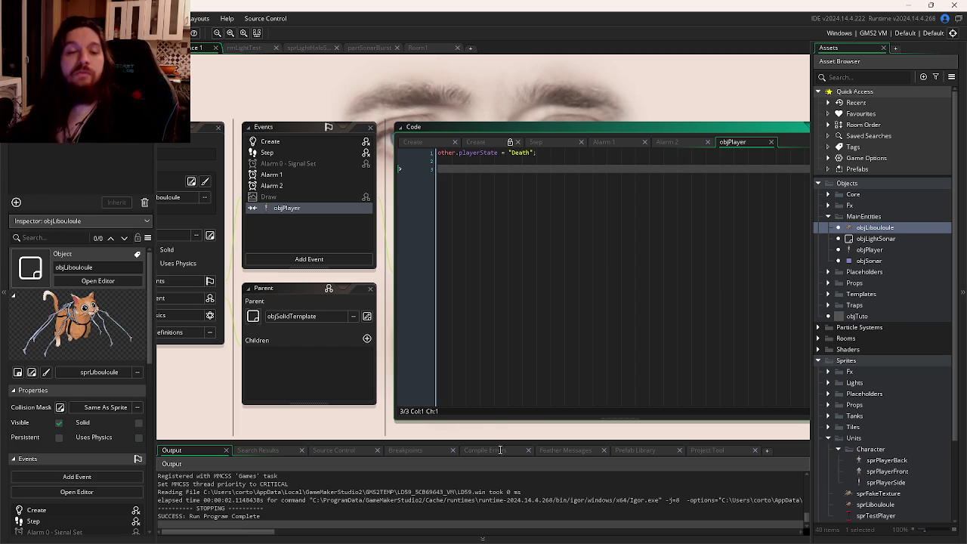
mouse_move(617, 543)
mouse_move(195, 532)
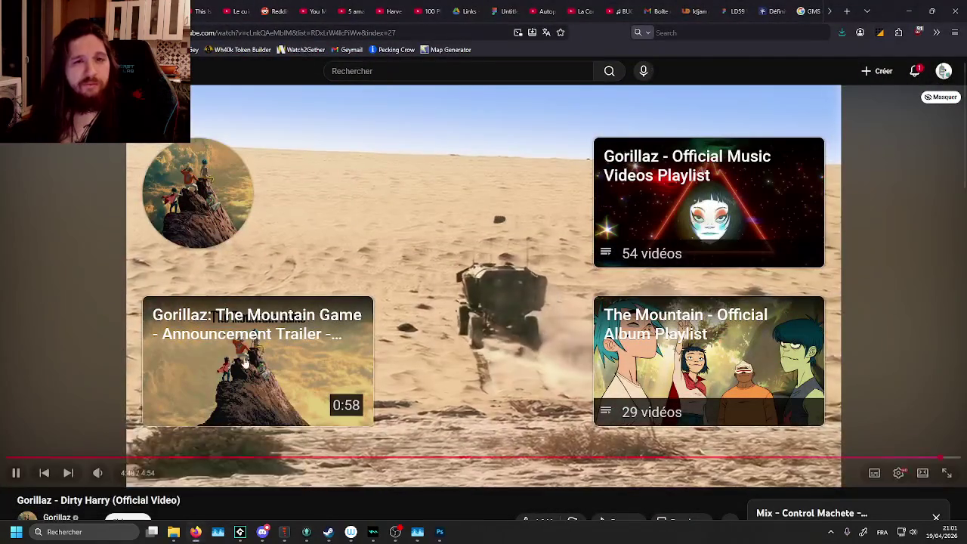
- Open the team's game edit form on Ludum Dare via the Me page and scroll through it
click(142, 479)
click(683, 8)
scroll(397, 145, up, 15)
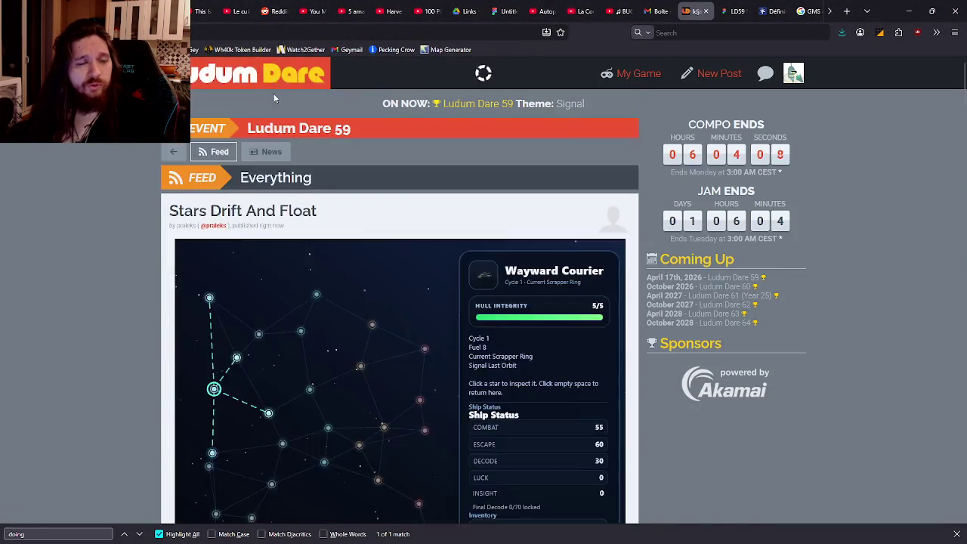
click(275, 84)
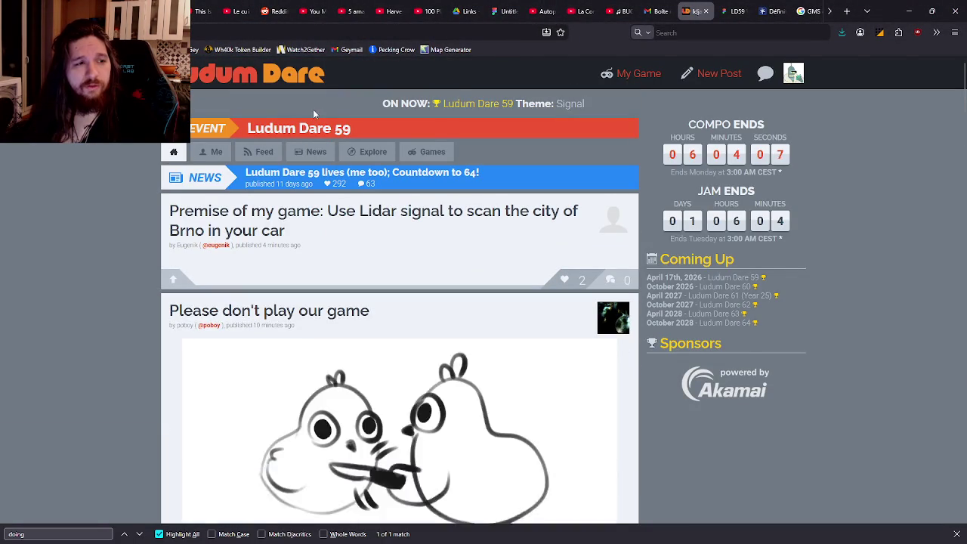
click(216, 151)
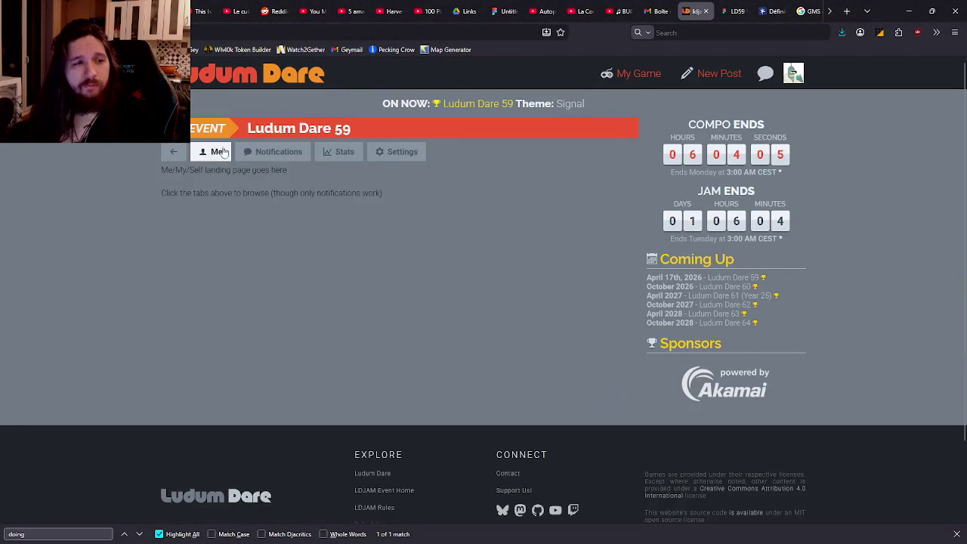
click(639, 76)
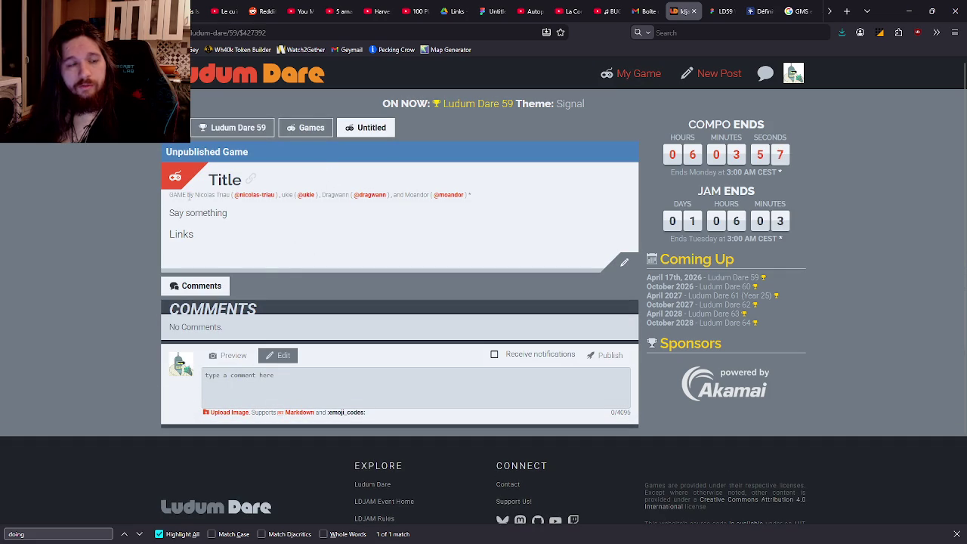
click(624, 262)
scroll(514, 238, down, 5)
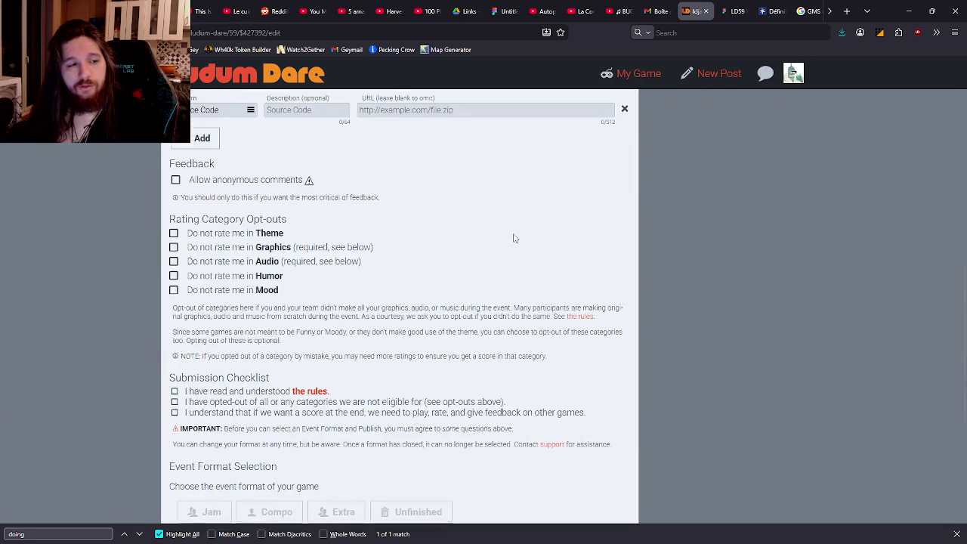
scroll(513, 238, down, 4)
scroll(511, 231, up, 15)
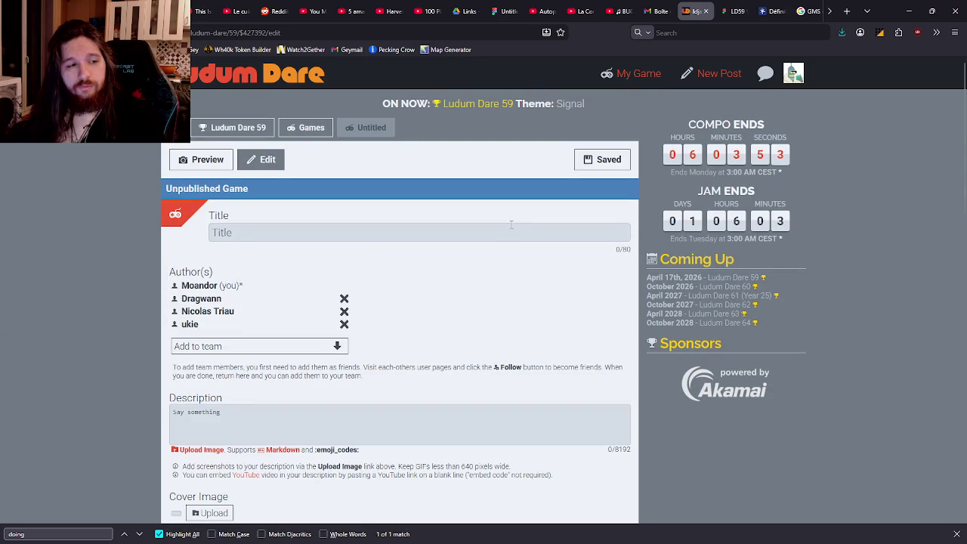
- Switch back to the GameMaker window with the objPlayer collision code
key(alt+Tab)
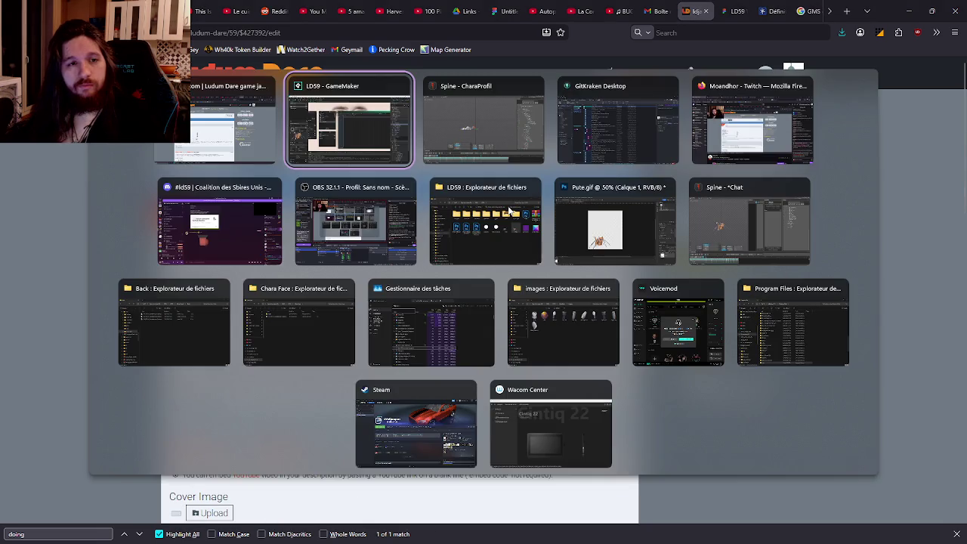
key(Tab)
key(alt+Tab)
key(Tab)
key(Tab)
key(Tab)
key(alt+Tab)
key(Tab)
key(Tab)
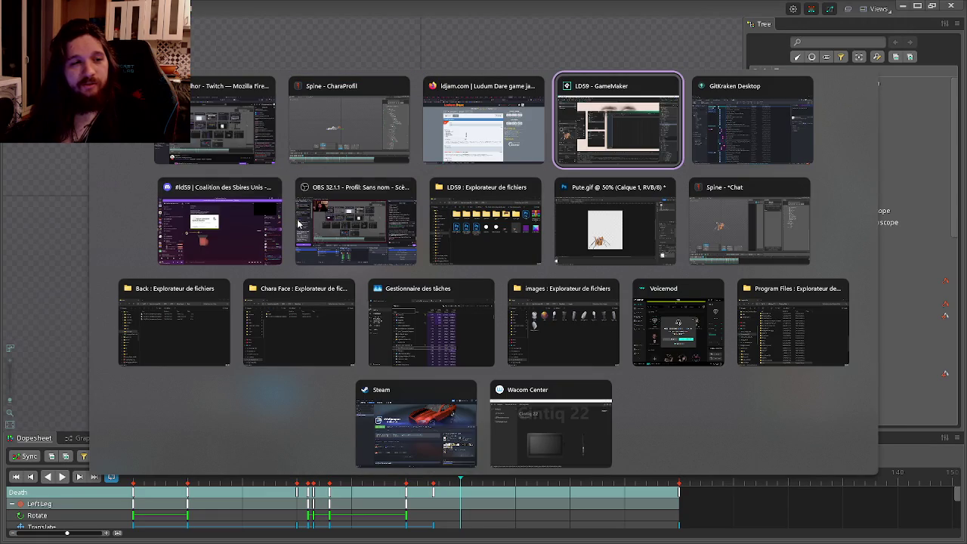
click(578, 138)
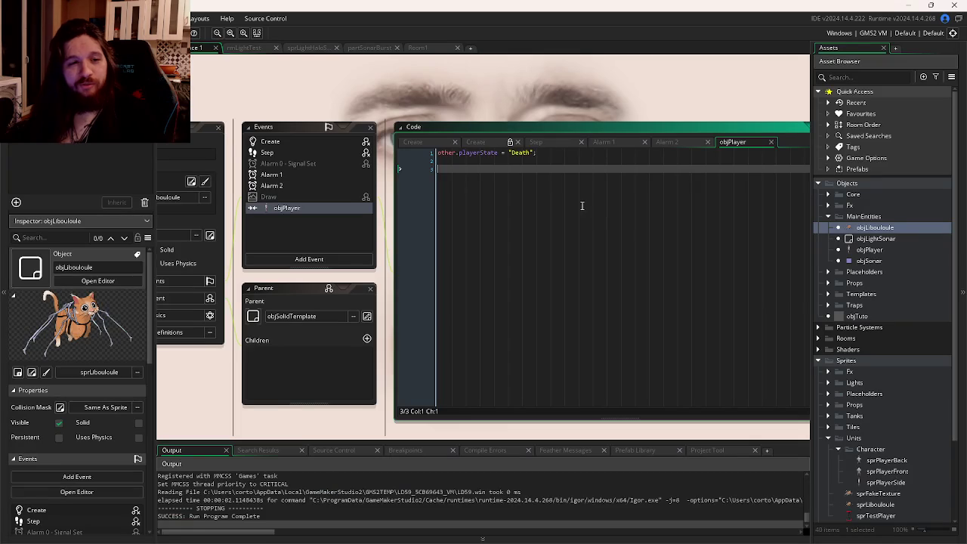
- Add 'isKilling = true;' to objLibouloule's objPlayer collision code, then switch to the browser
click(561, 144)
click(560, 169)
click(728, 142)
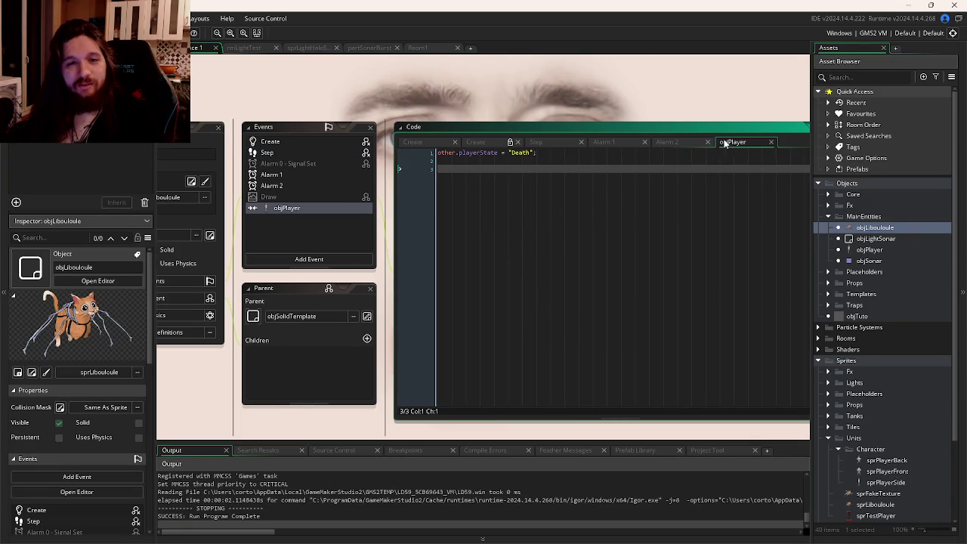
text(isKilling = true)
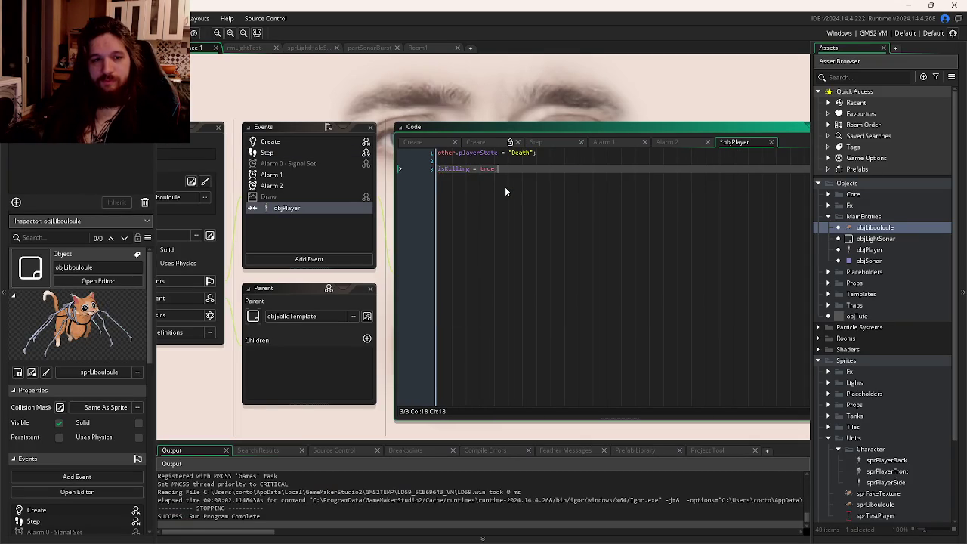
text(;)
key(Return)
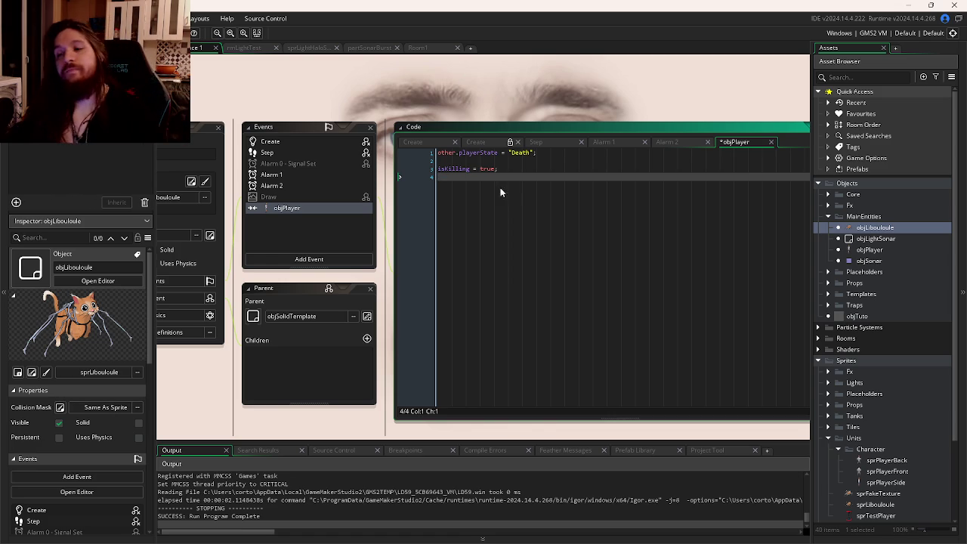
key(alt+Tab)
key(alt+Tab)
key(alt+Tab)
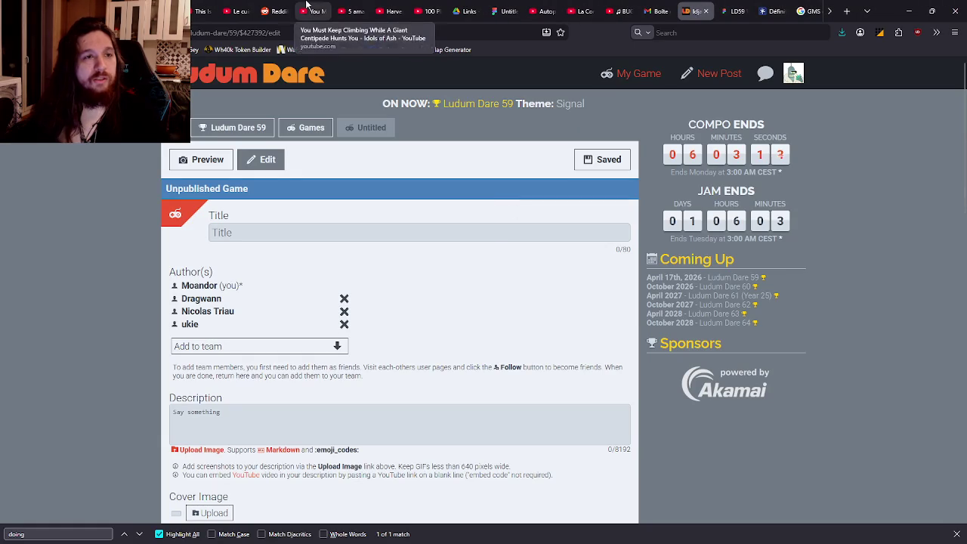
- Switch to the YouTube browser tab, then return to GameMaker
click(316, 10)
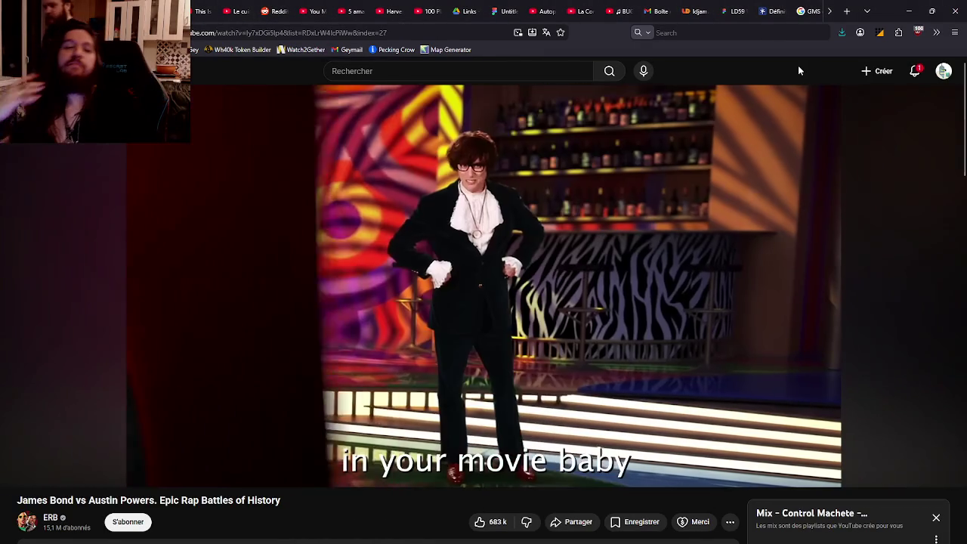
key(alt+Tab)
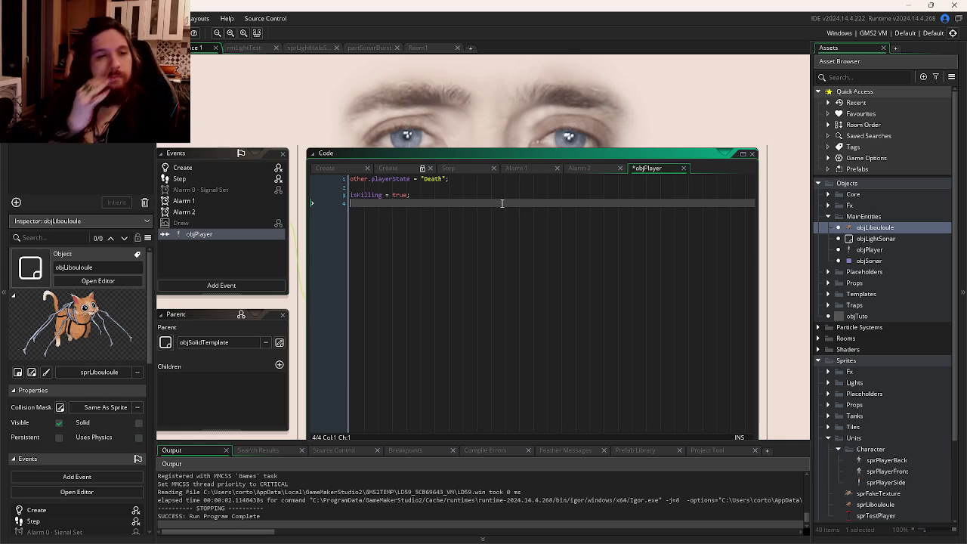
- Extend objPlayer's Step movement condition with '&& playerState != "Dead"'
key(ctrl+Tab)
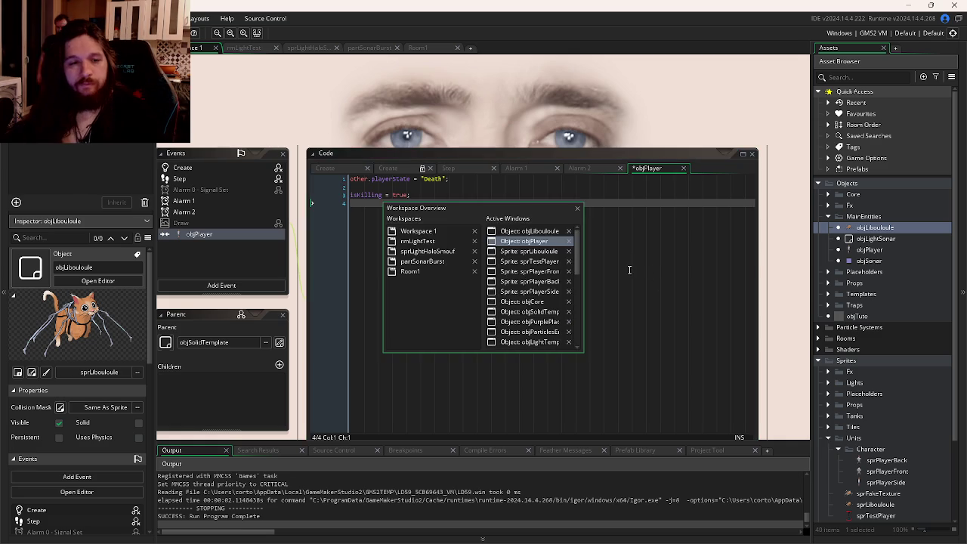
scroll(542, 227, up, 20)
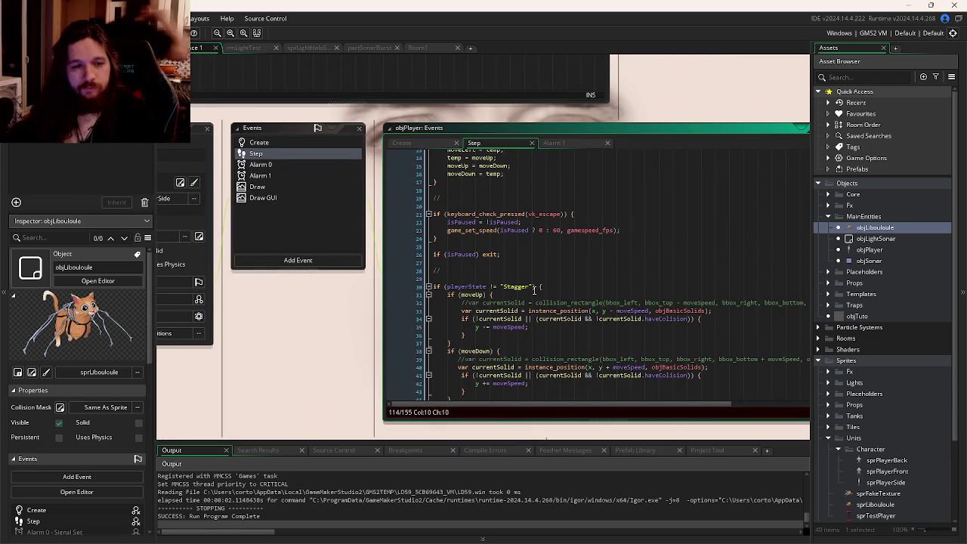
click(532, 287)
text(&& playerState != "Dead")
scroll(617, 269, down, 10)
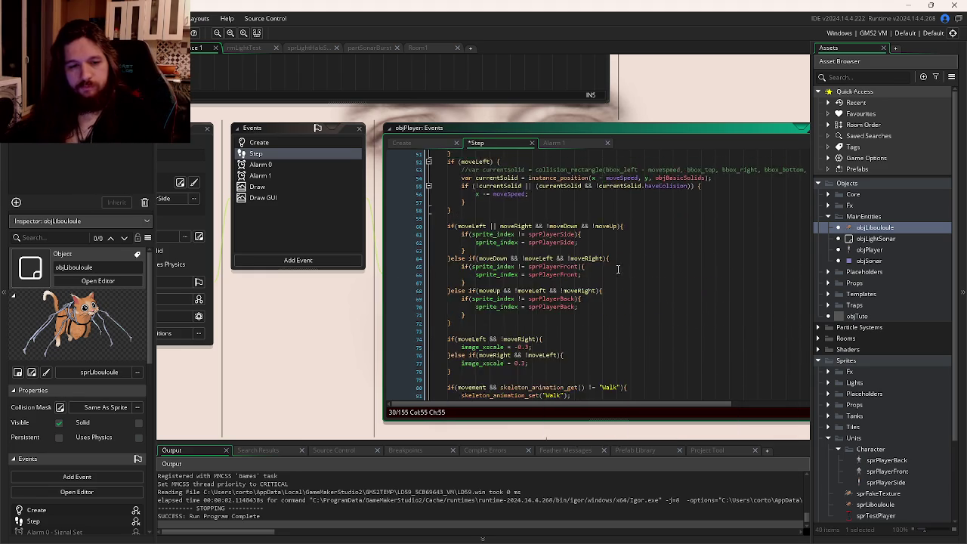
scroll(618, 269, down, 13)
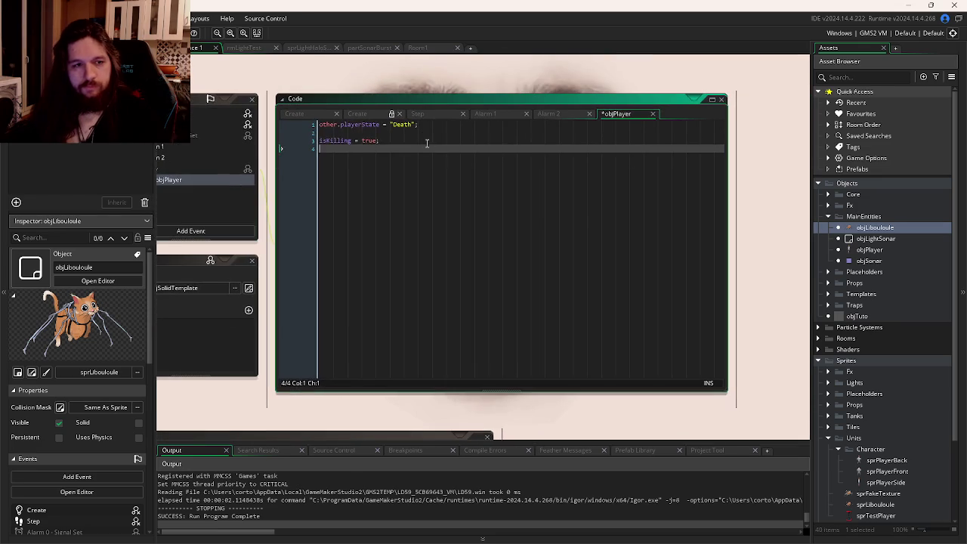
- After isKilling = true, write an if(x > objPlayer.x) block setting objPlayer.image_xscale to -0.3
click(423, 137)
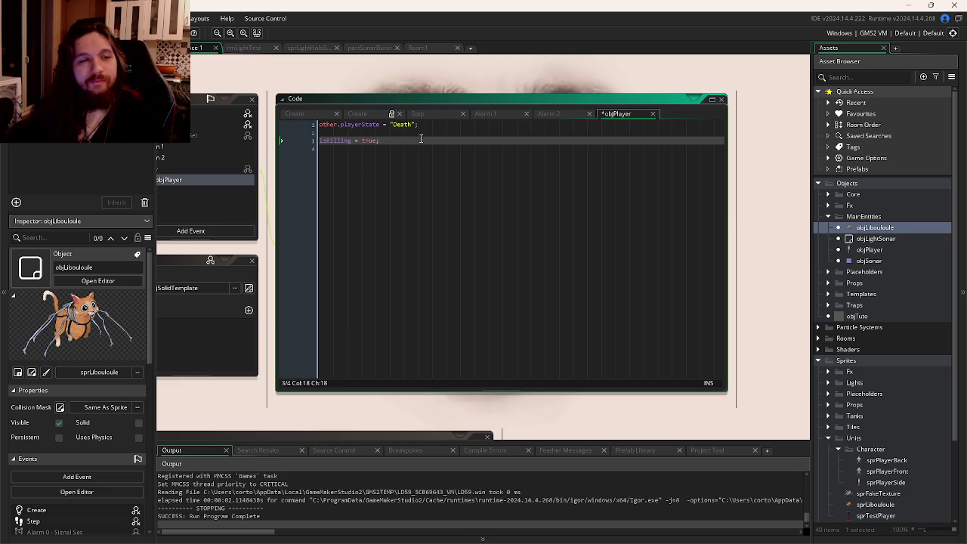
key(Return)
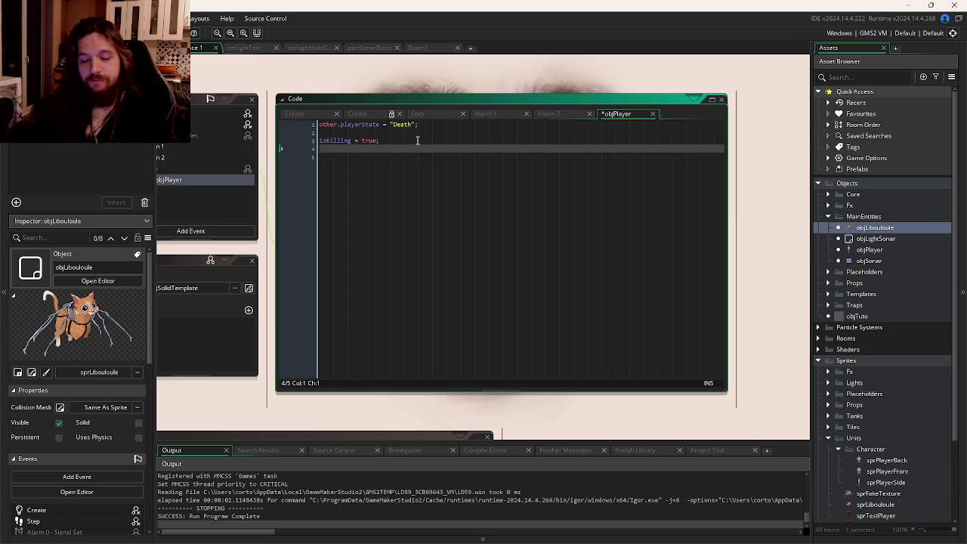
text(if(x > )
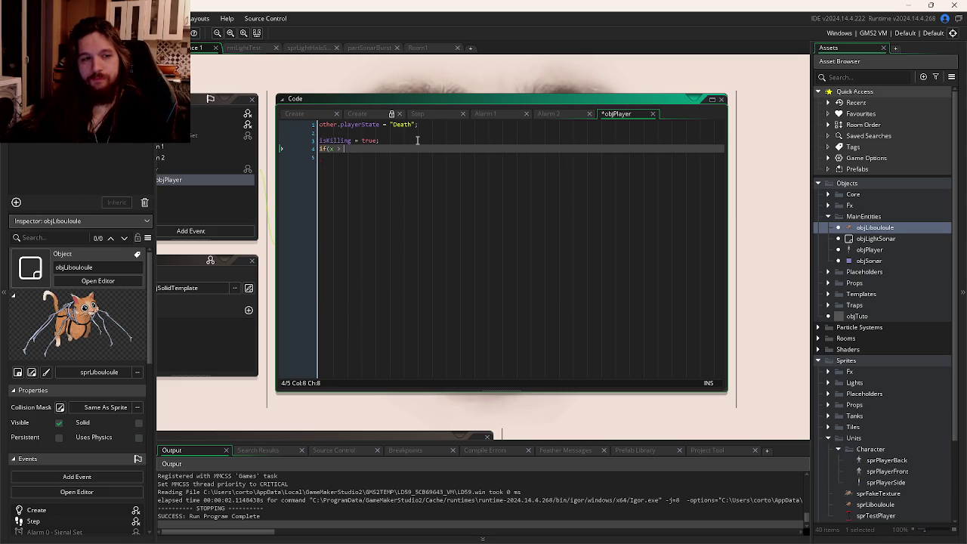
text(obj)
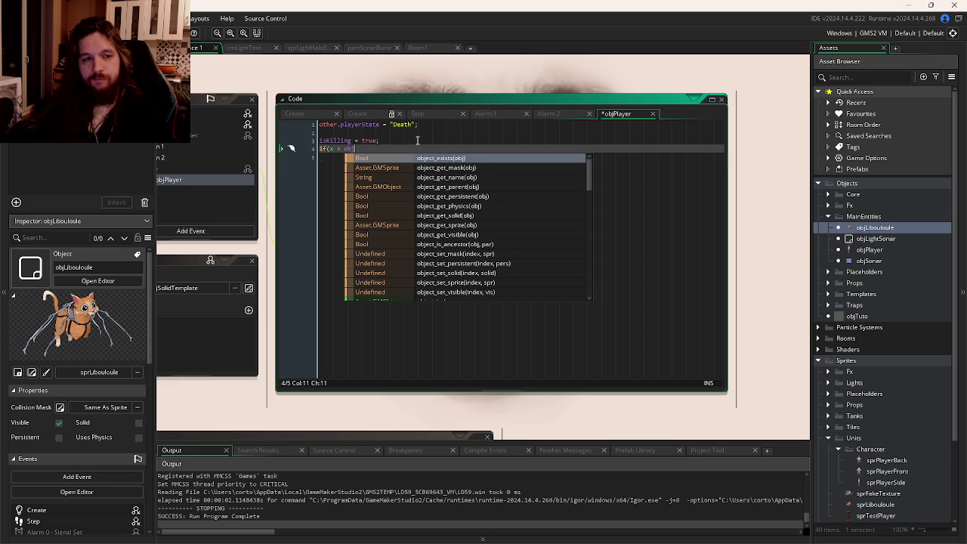
text(P)
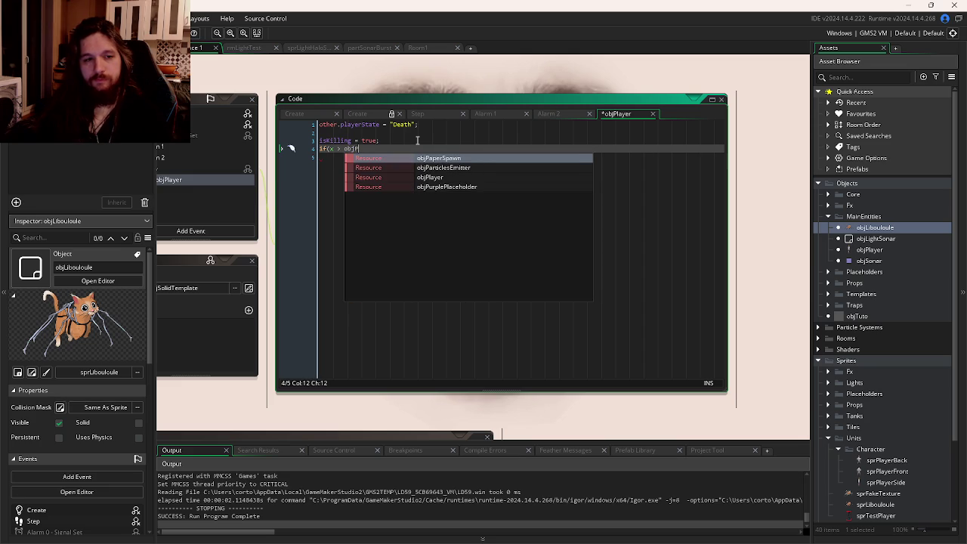
key(Down)
key(Down)
key(Return)
text(.x)
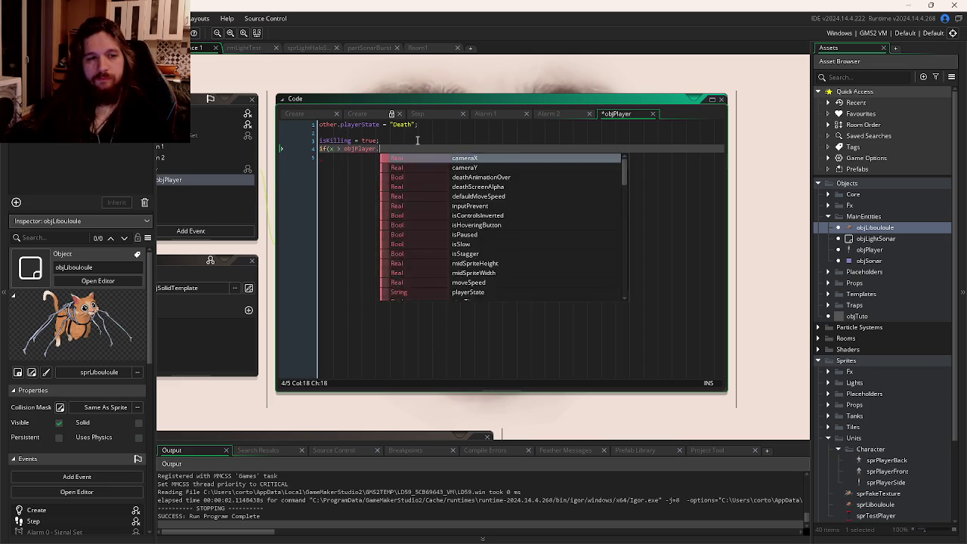
key(BackSpace)
text())
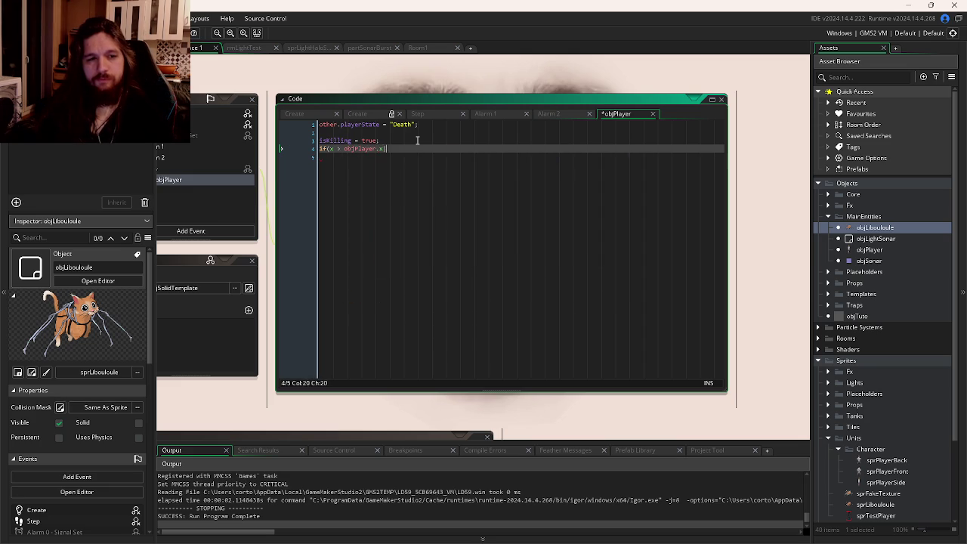
text({)
key(Return)
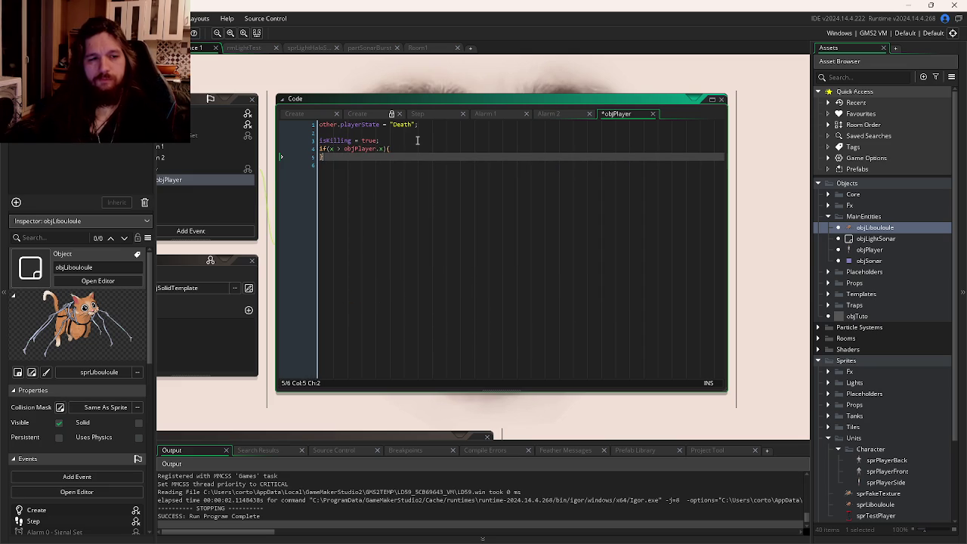
key(Return)
text(bjPlayer)
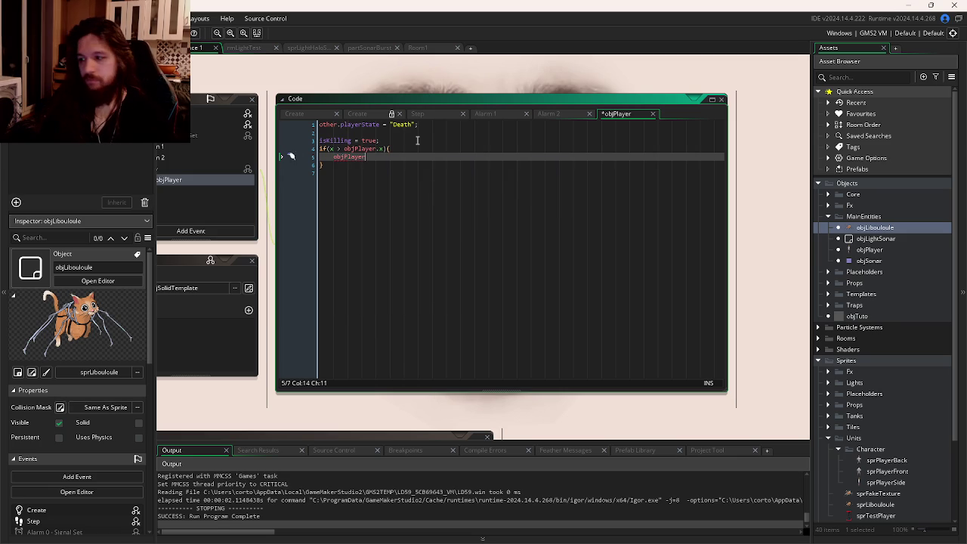
text(.x)
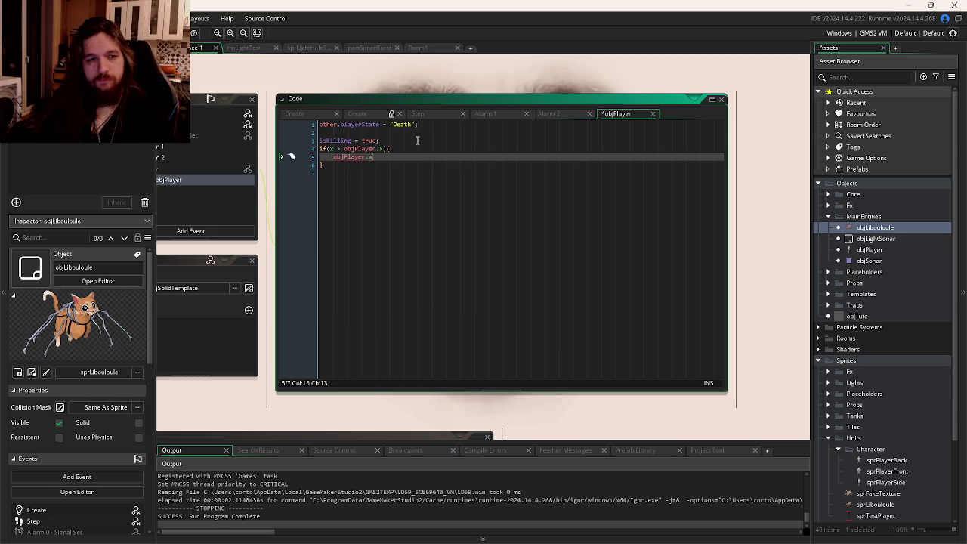
key(BackSpace)
text(image_x)
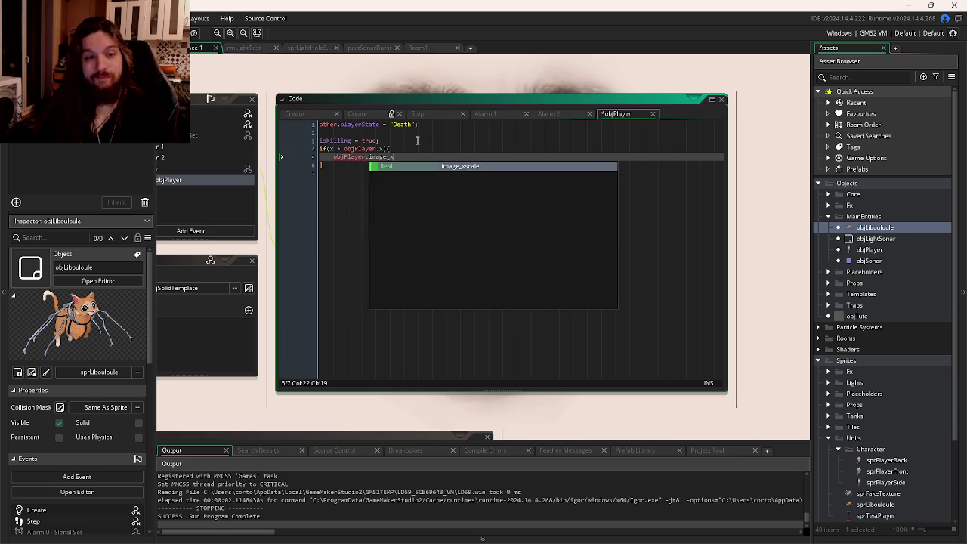
key(Return)
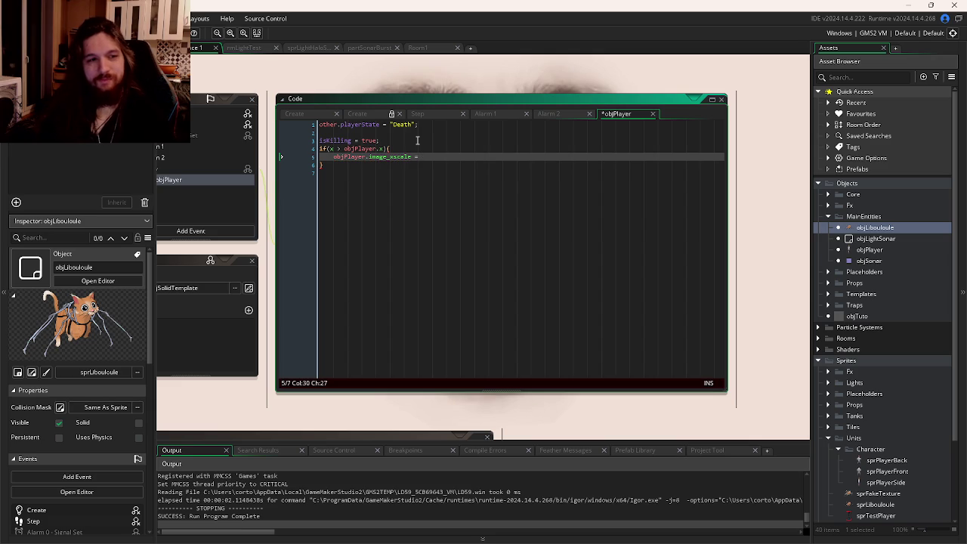
text(-0.1;)
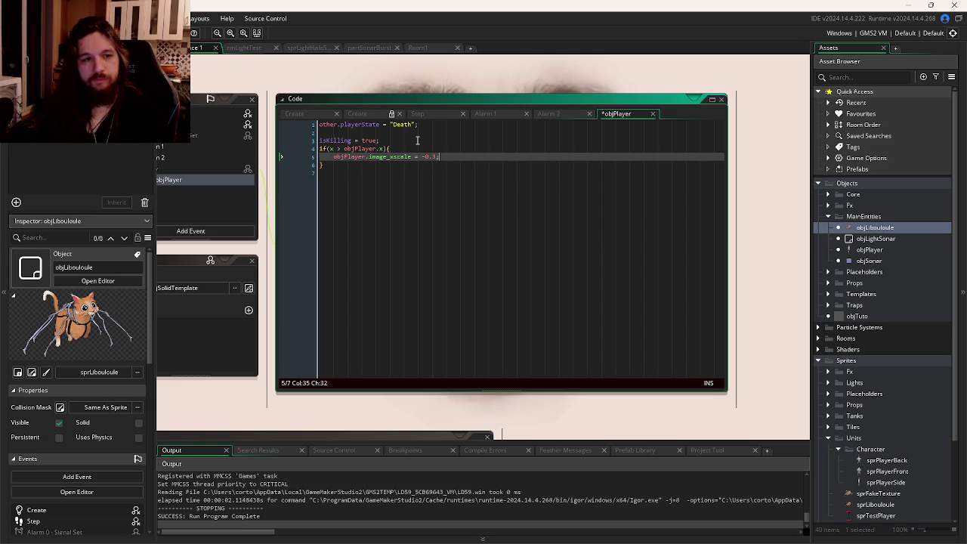
- Add an else block setting objPlayer.image_xscale to 0.3 and save
key(Down)
text({)
key(Return)
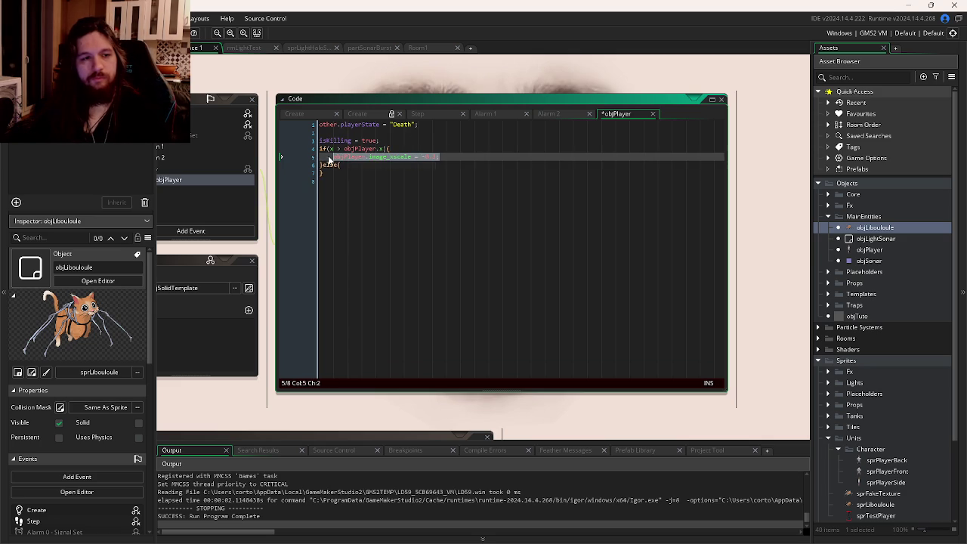
click(365, 166)
key(Return)
text(objPlayer.image_xscale = -0.3;)
key(BackSpace)
key(ctrl+s)
click(432, 179)
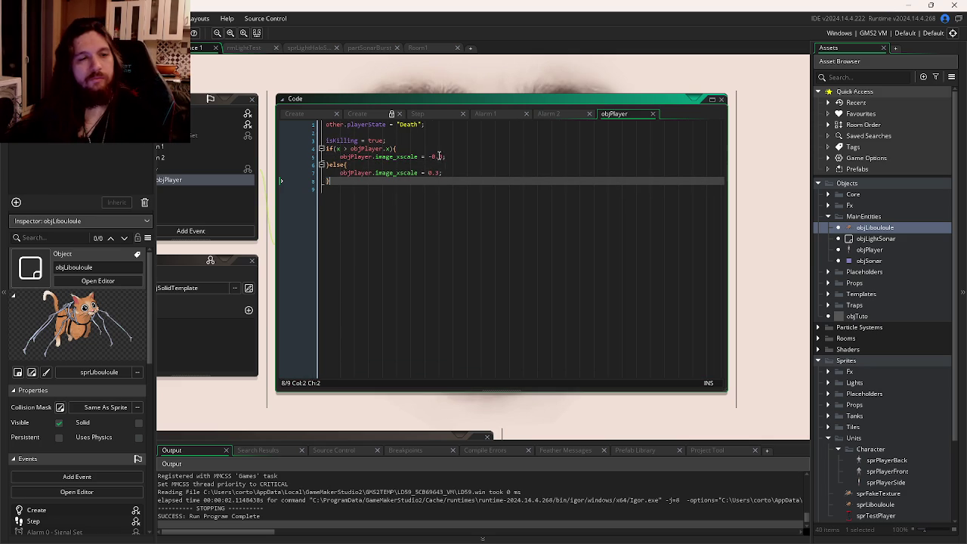
middle_click(422, 148)
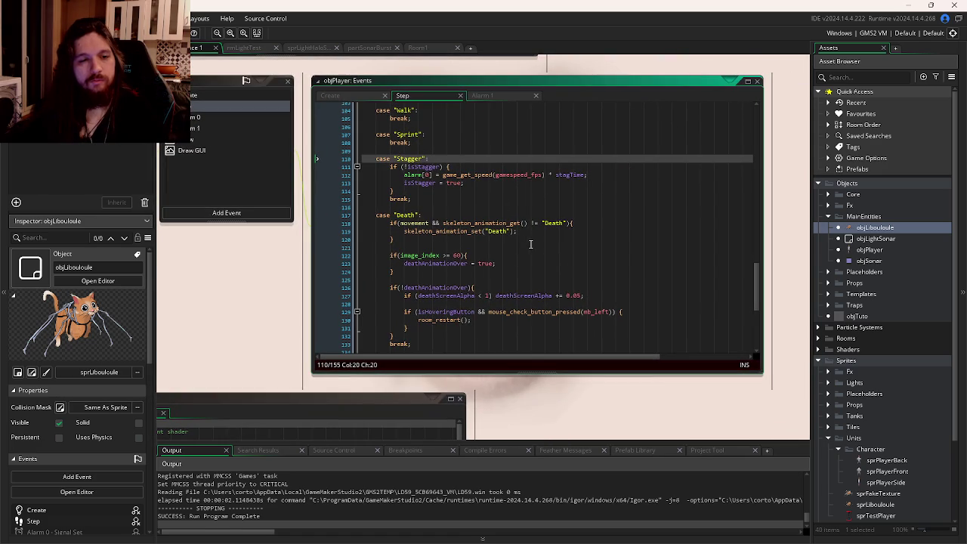
- Cut the skeleton Death animation lines from objPlayer's Death case, then return to objLibouloule's collision code
drag(413, 240, 392, 225)
click(394, 226)
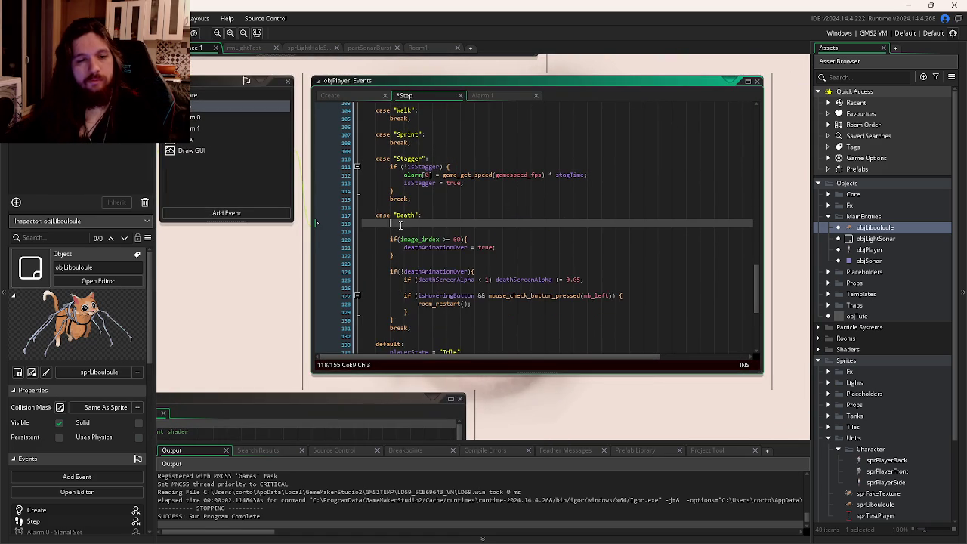
key(ctrl+Tab)
click(619, 133)
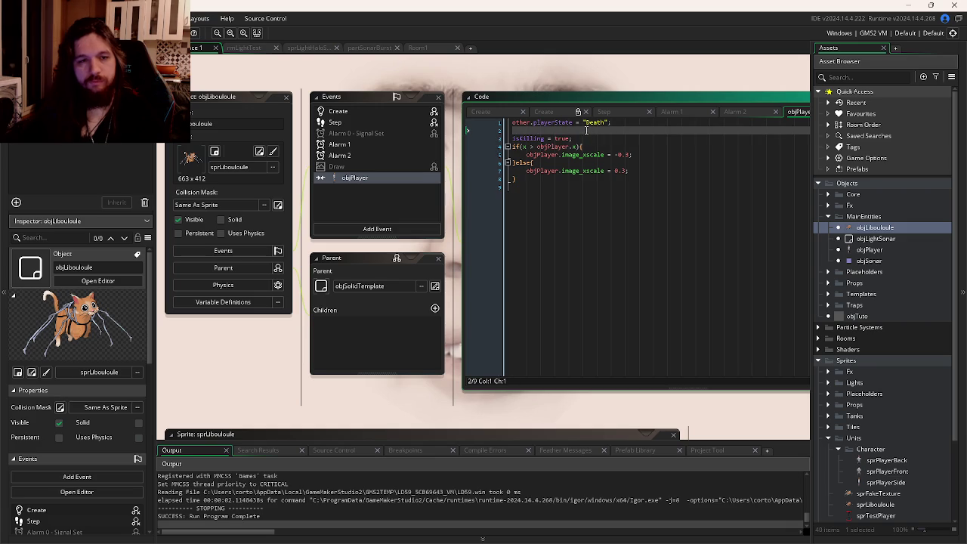
- Paste the Death animation block at line 2, close it with a brace, and remove 'movement && '
key(ctrl+v)
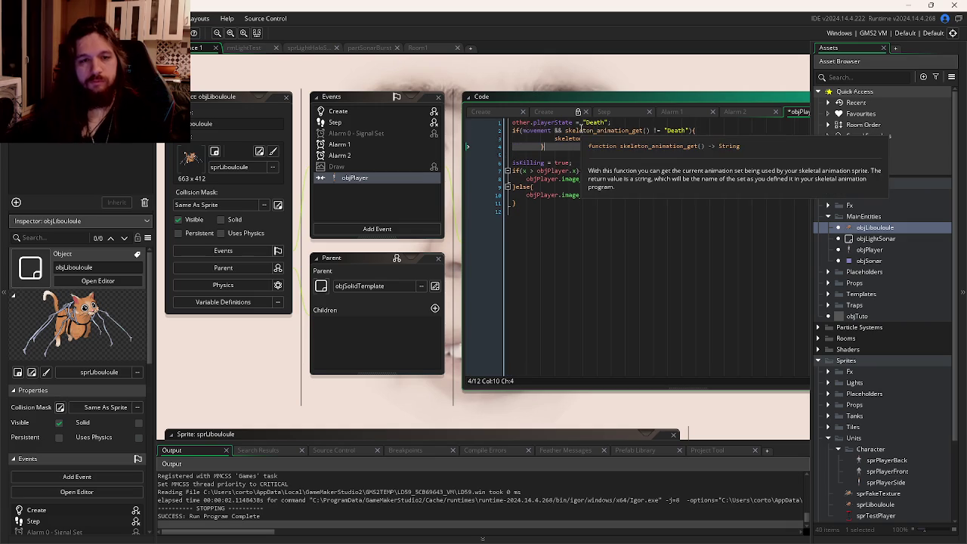
click(607, 154)
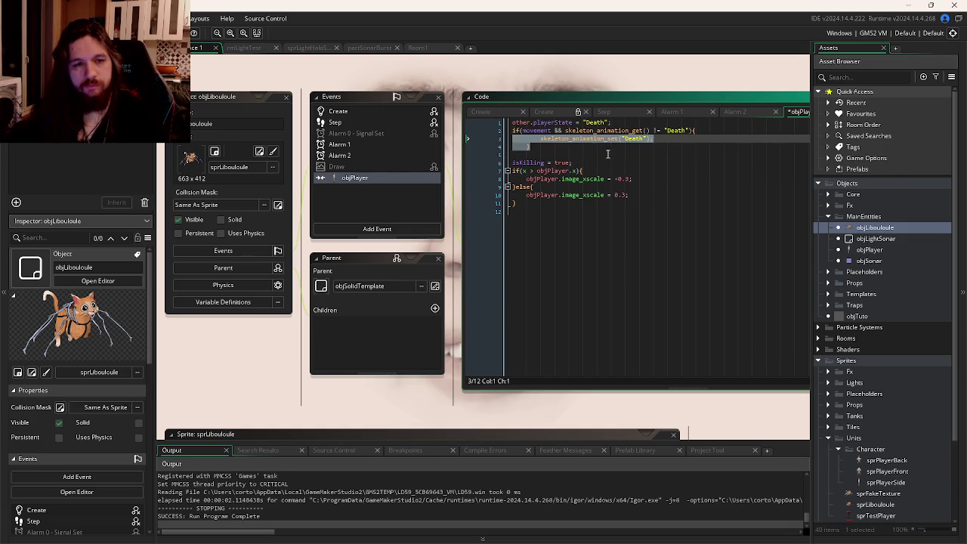
click(459, 151)
text(})
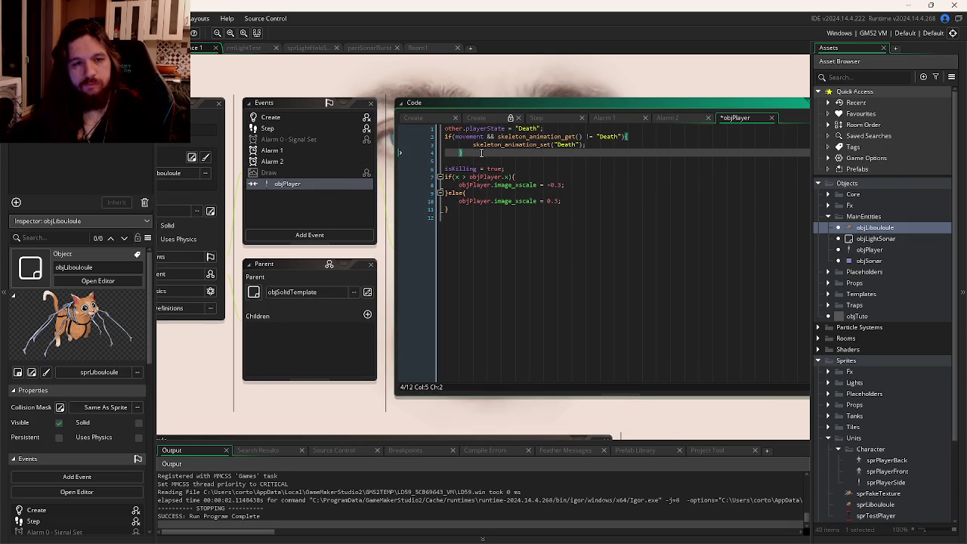
drag(499, 137, 455, 137)
key(BackSpace)
click(475, 145)
key(BackSpace)
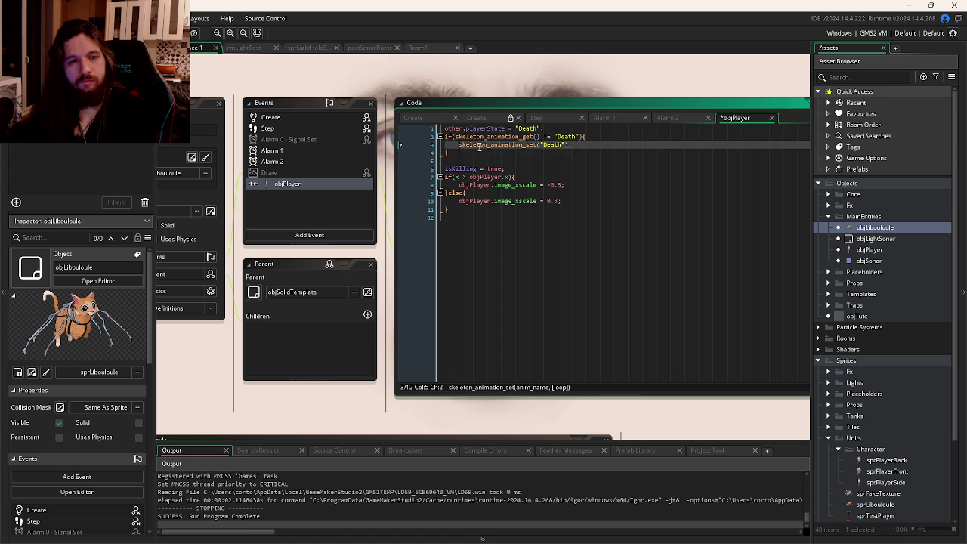
click(483, 151)
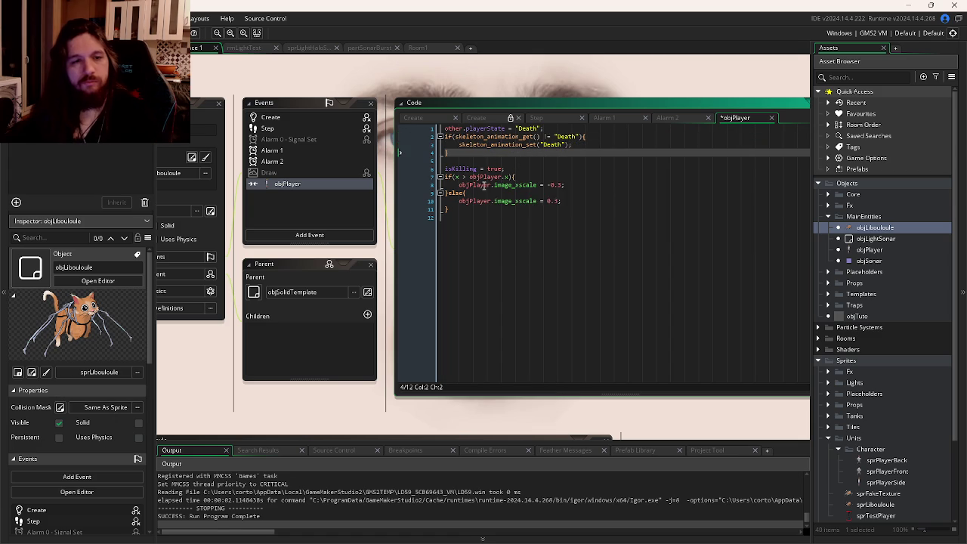
- Replace the objPlayer references in the facing if/else with other
double_click(457, 128)
key(ctrl+c)
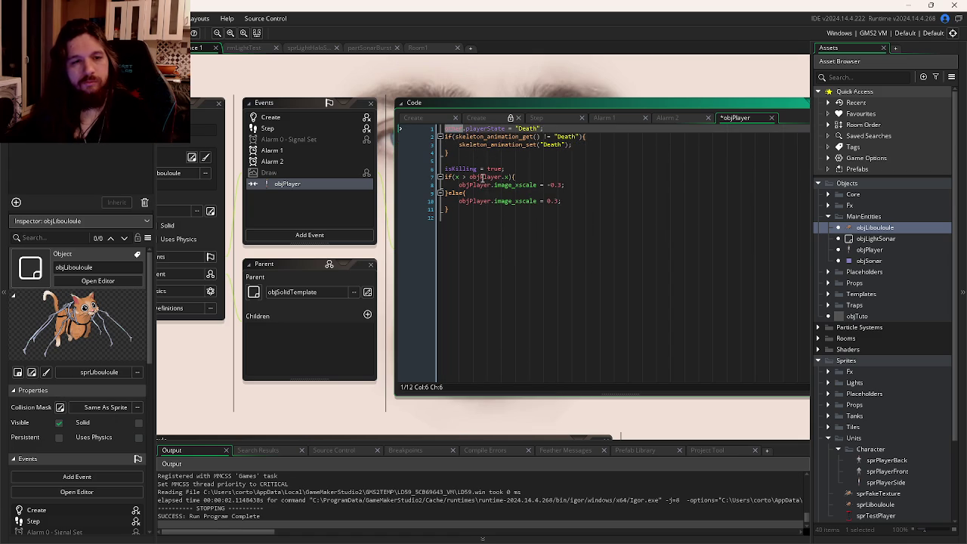
double_click(483, 177)
key(ctrl+v)
double_click(474, 185)
key(ctrl+v)
click(472, 201)
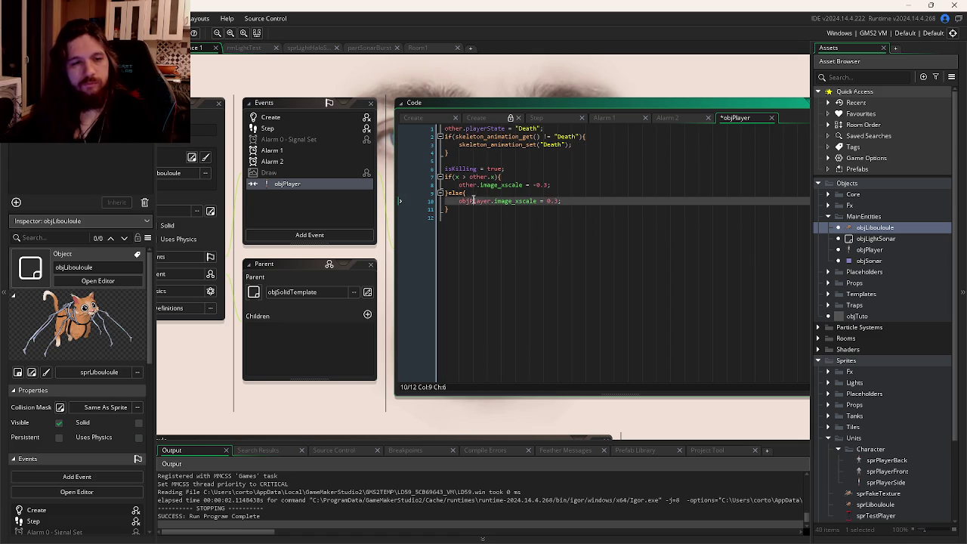
- Move the facing if/else block up so it sits above isKilling = true
drag(469, 212, 438, 174)
key(ctrl+c)
key(BackSpace)
click(462, 154)
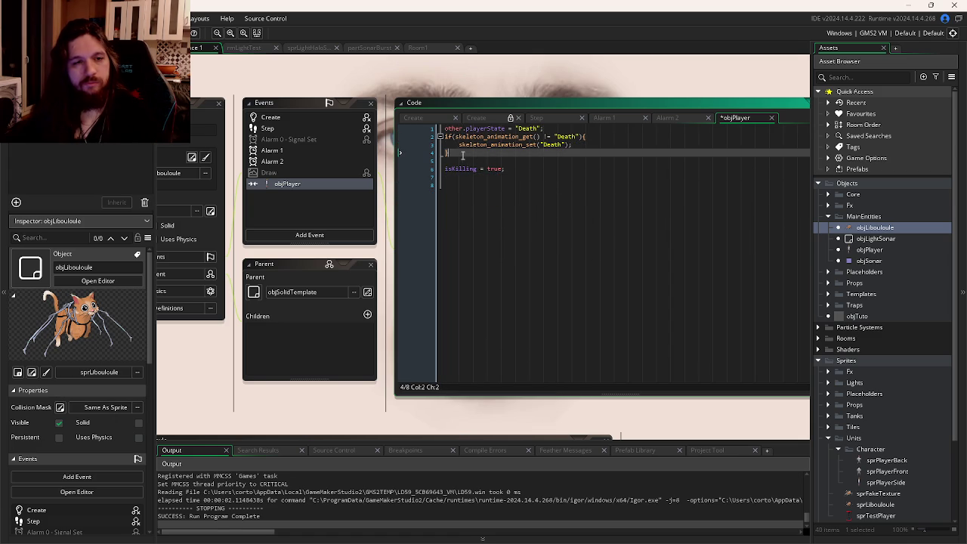
key(Return)
key(ctrl+v)
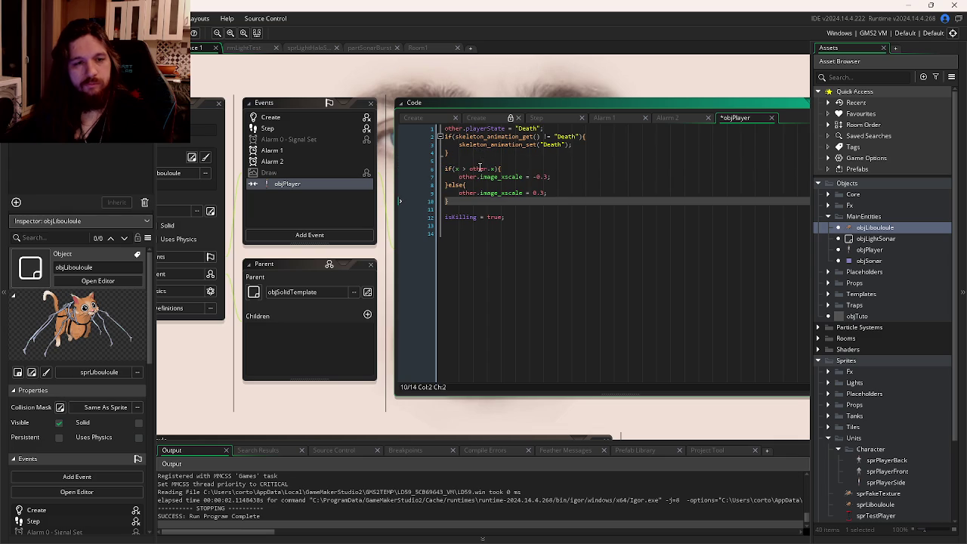
double_click(478, 168)
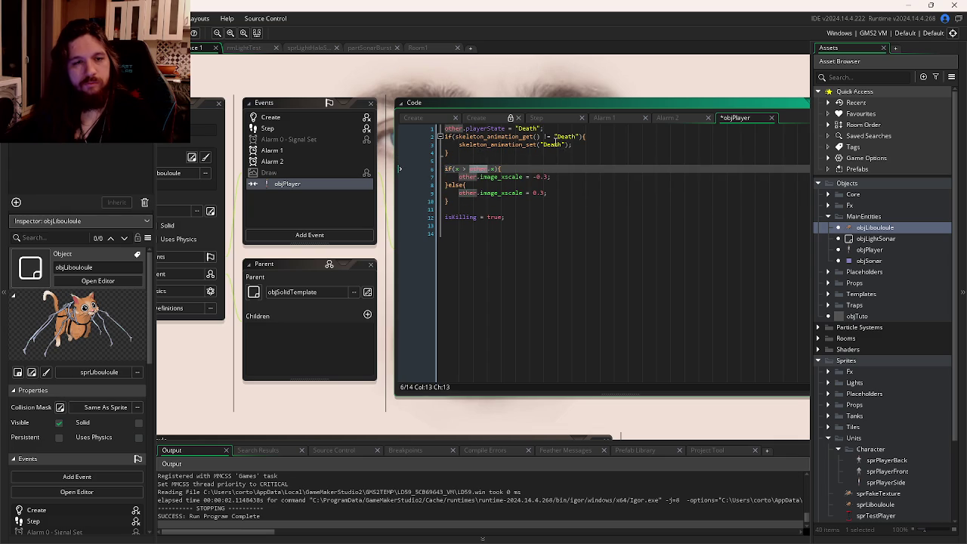
scroll(528, 155, up, 1)
scroll(530, 159, up, 1)
click(500, 205)
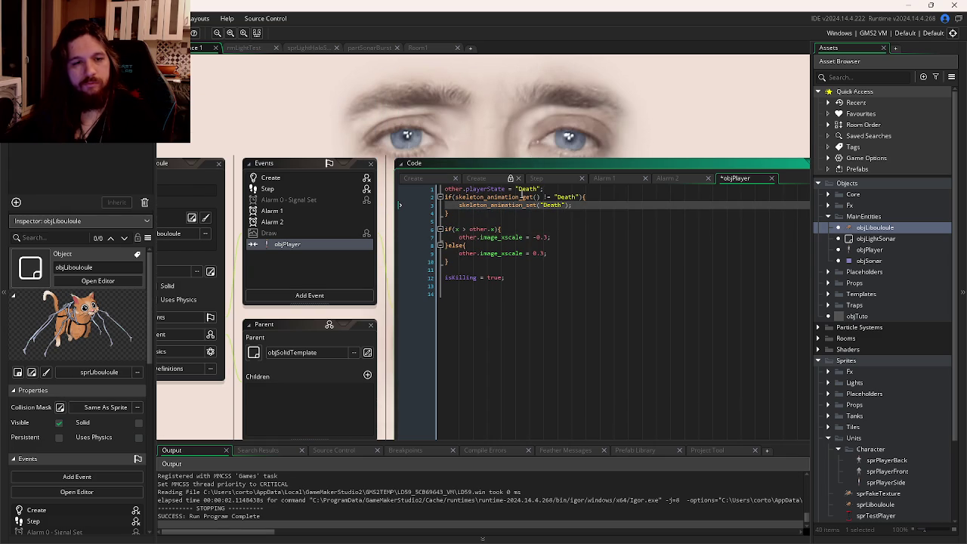
- Prefix the skeleton_animation_get and skeleton_animation_set calls with other. and save
mouse_move(503, 204)
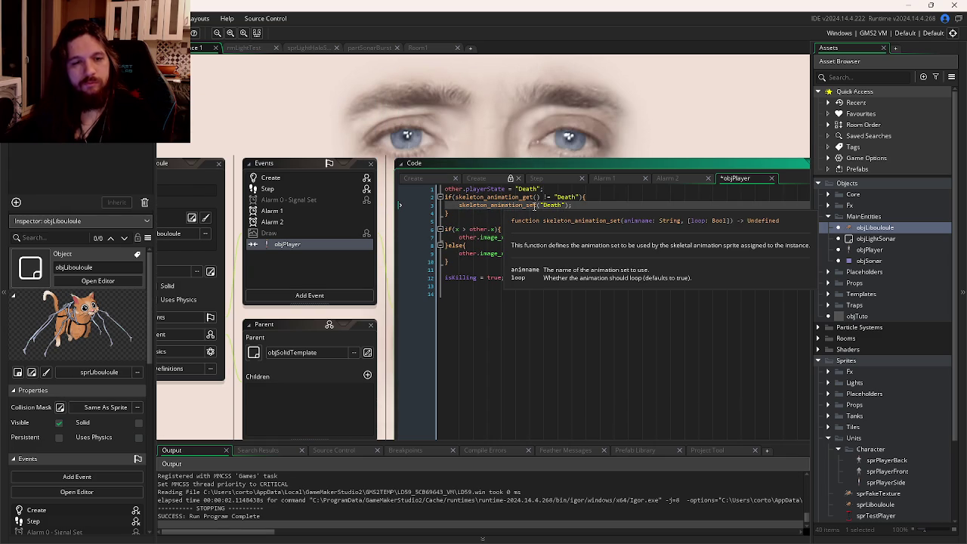
click(453, 197)
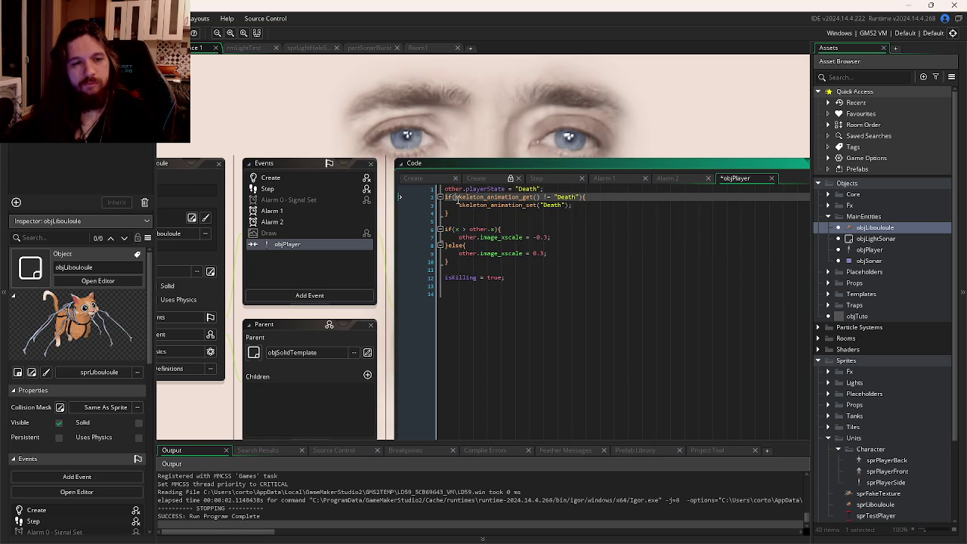
text(other.)
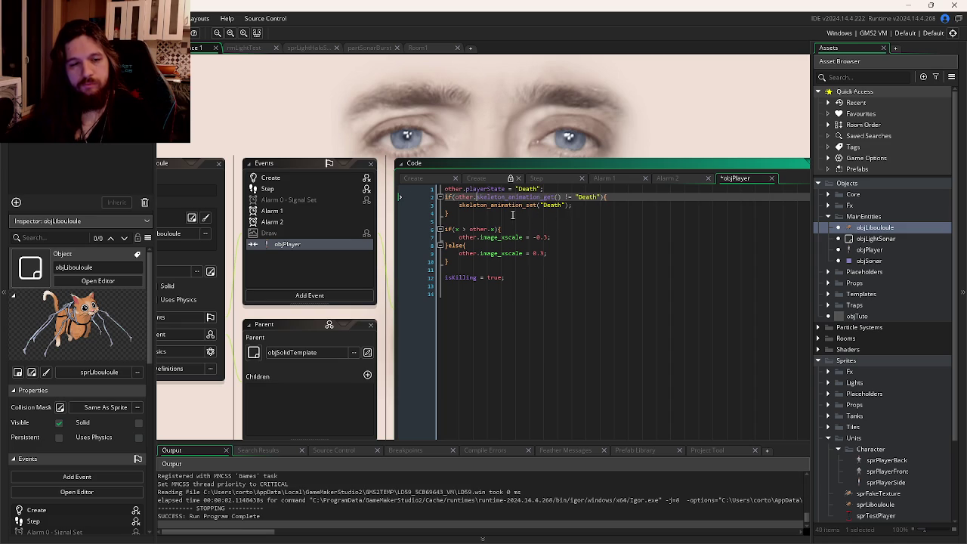
click(459, 205)
text(other.)
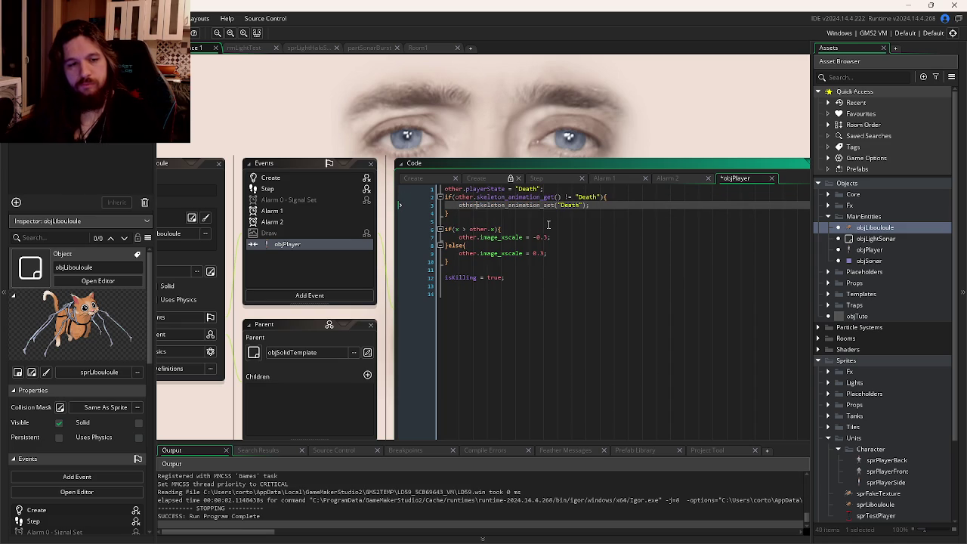
key(ctrl+s)
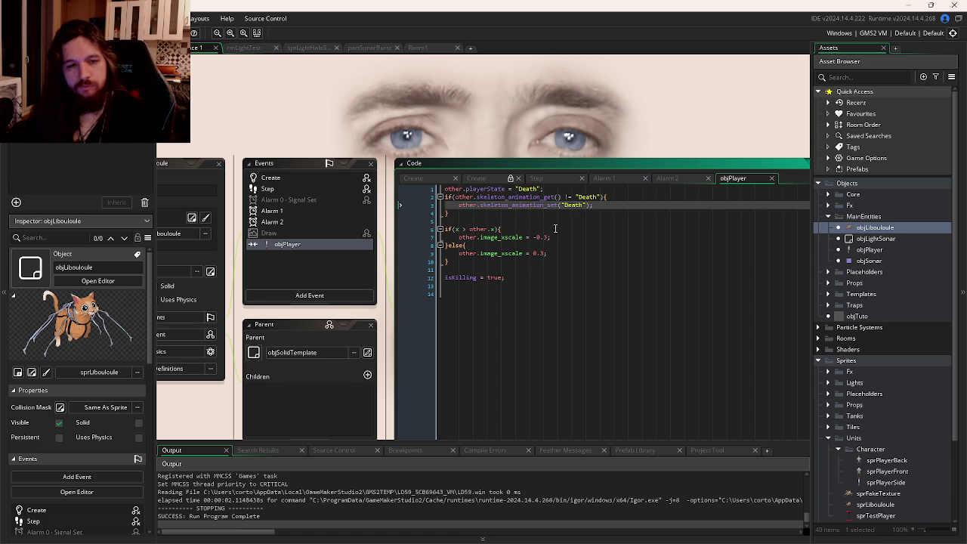
- Remove other. from both animation calls and add a blank line after line 1
click(545, 220)
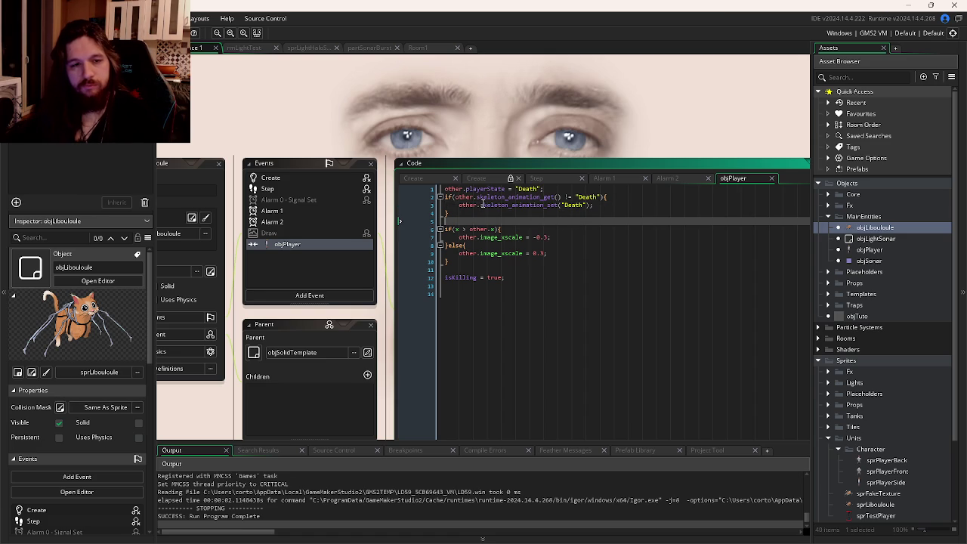
click(483, 204)
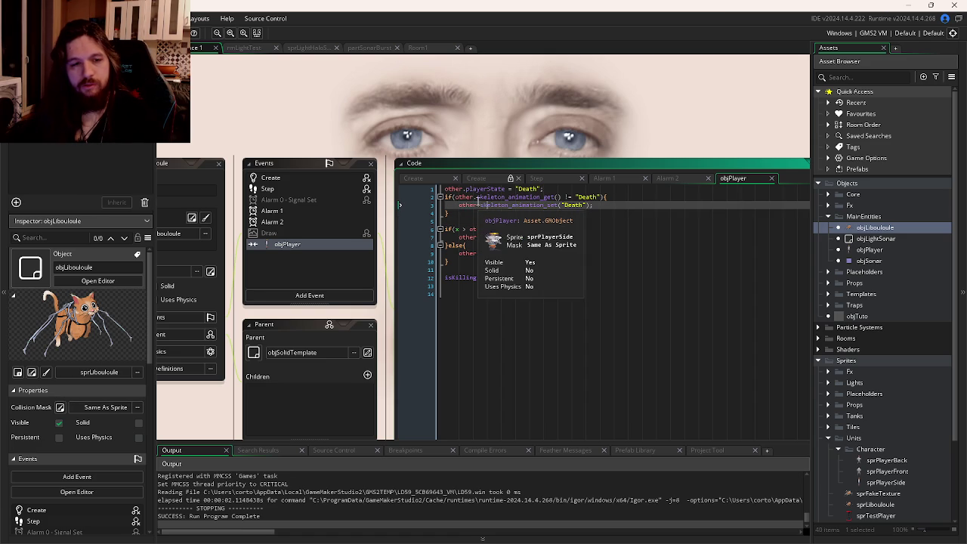
key(BackSpace)
key(BackSpace)
key(BackSpace)
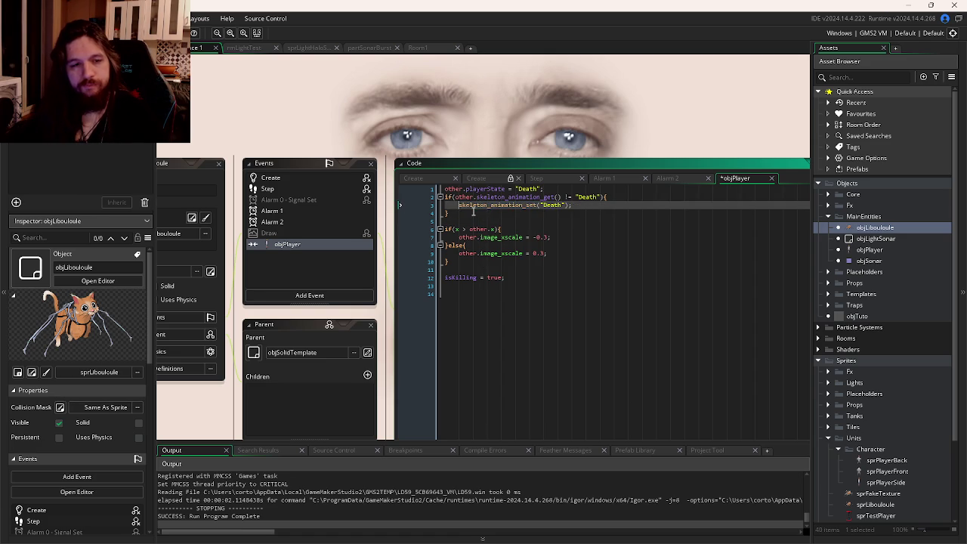
key(Up)
key(BackSpace)
key(Delete)
key(Delete)
key(Delete)
click(566, 190)
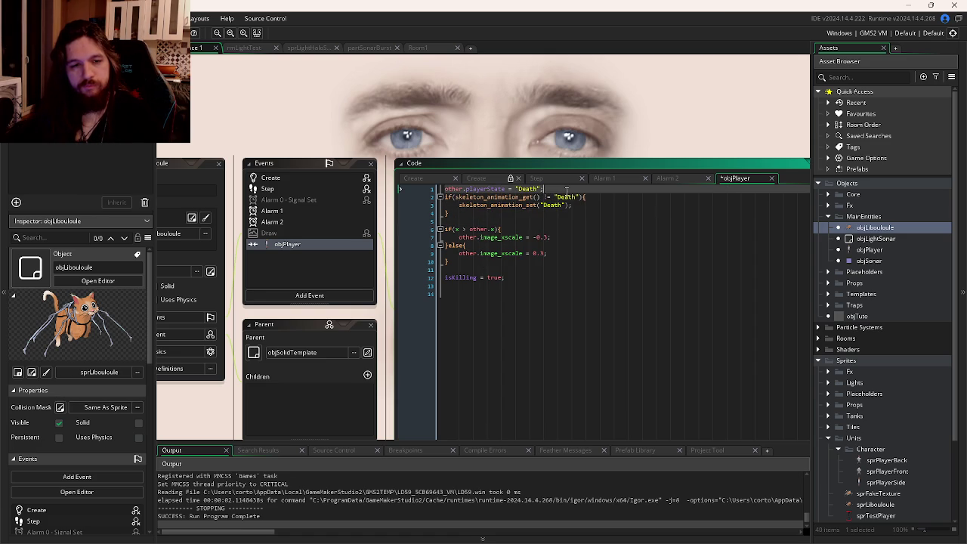
key(Return)
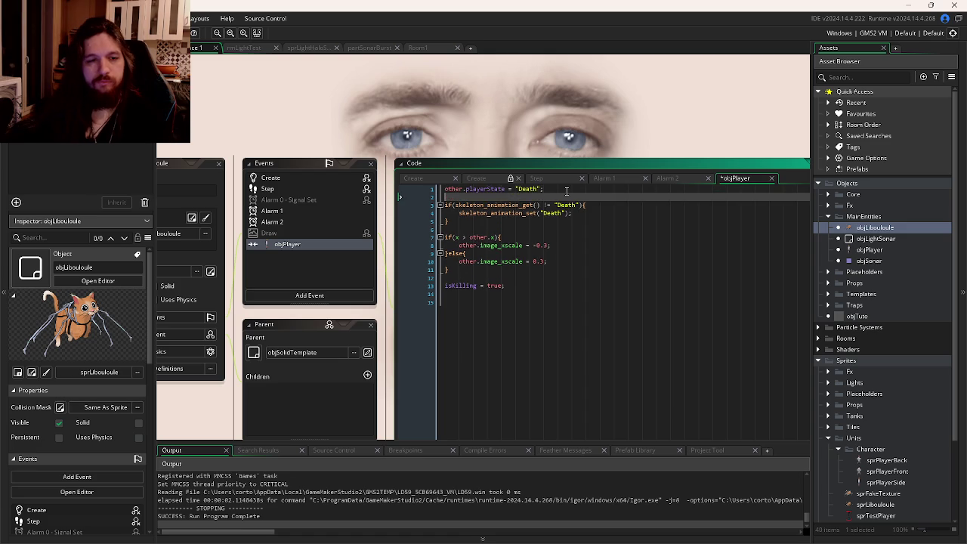
- Try wrapping the Death animation block in with(other){ }, then undo it
text(with(other){)
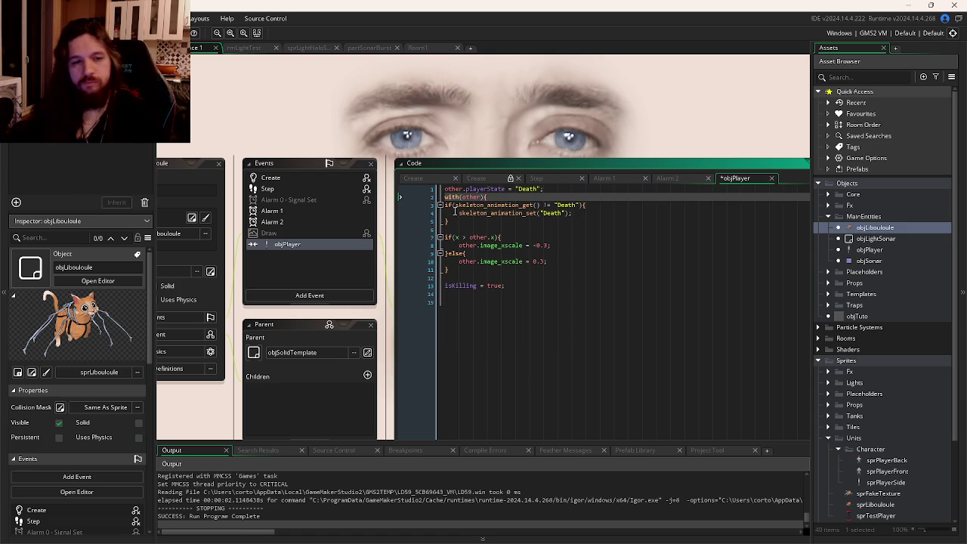
click(458, 222)
key(Return)
text(})
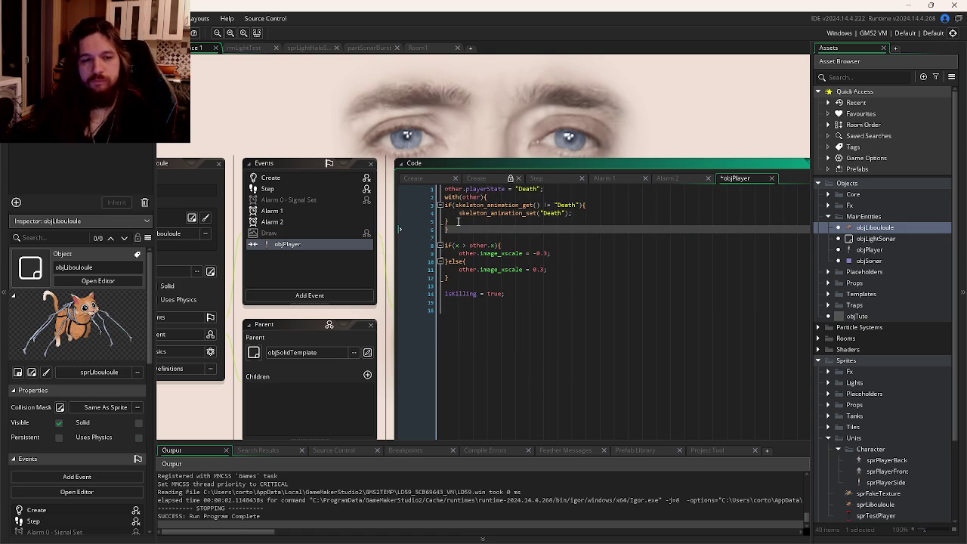
key(ctrl+z)
key(ctrl+z)
key(ctrl+z)
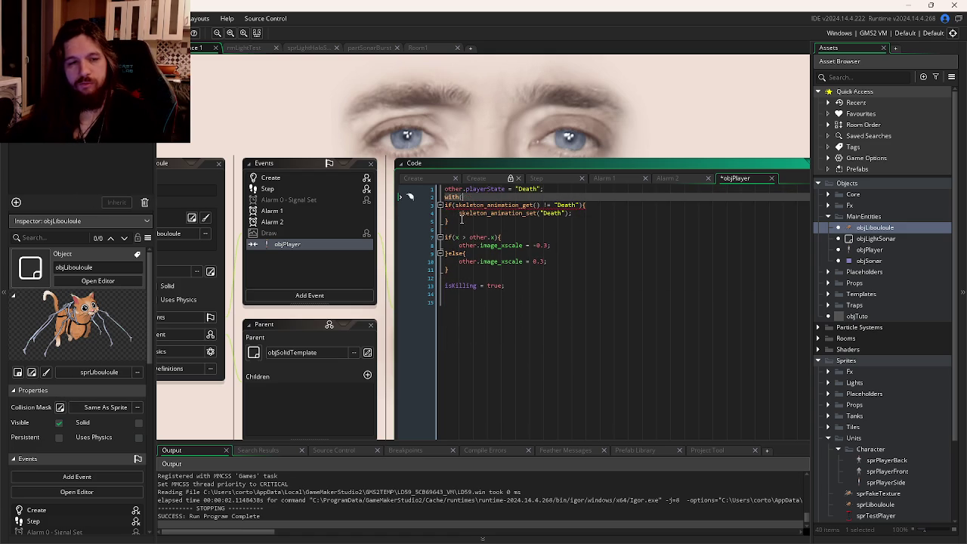
- Move the Death animation if-block under case "Death" in objPlayer's Step code
key(ctrl+z)
key(ctrl+z)
key(ctrl+z)
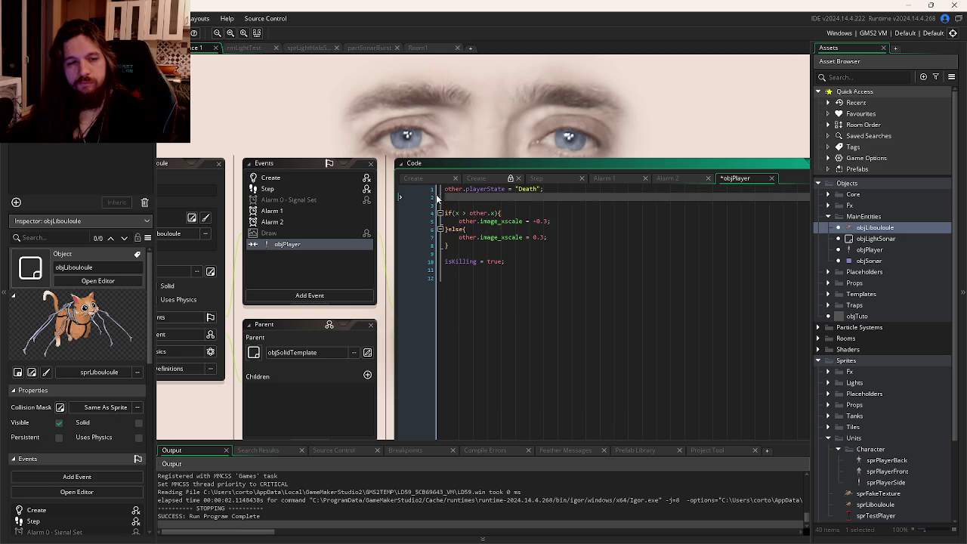
key(ctrl+Tab)
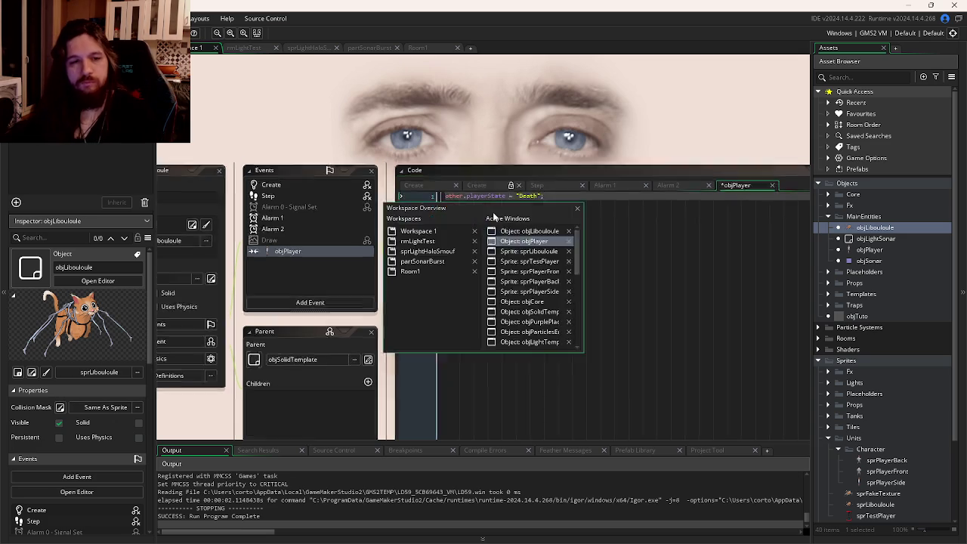
click(583, 240)
key(ctrl+v)
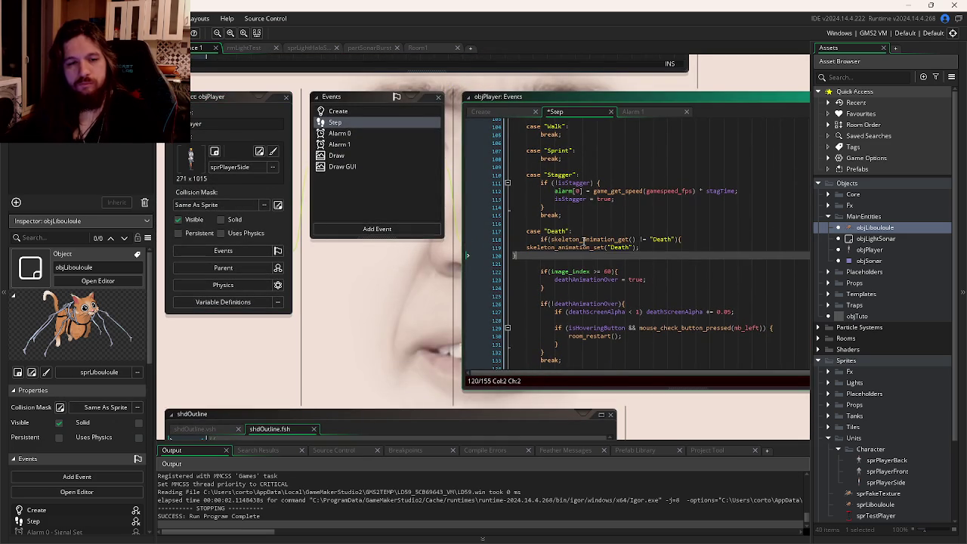
- Indent the pasted animation set line and closing brace, then save objPlayer's Step code
key(Up)
key(Home)
key(Tab)
key(Tab)
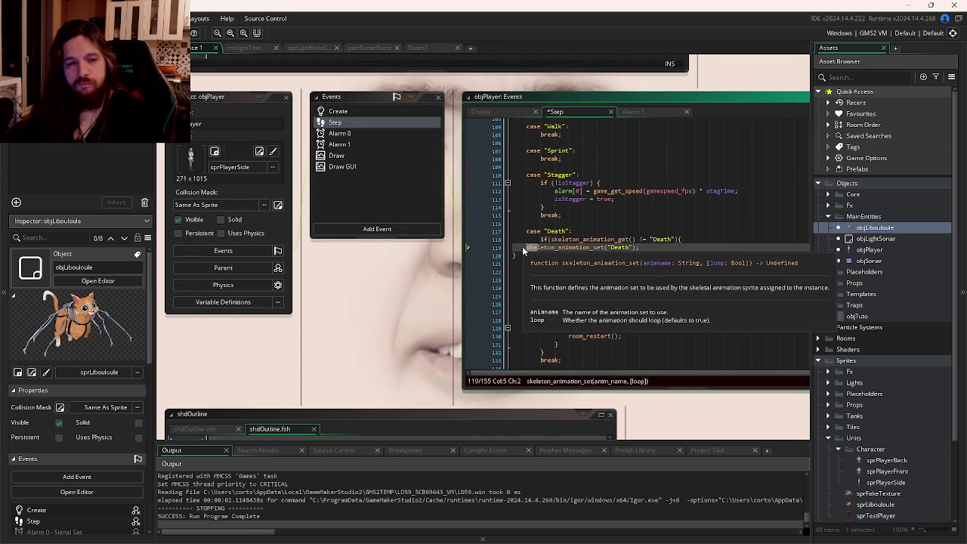
key(Down)
key(Home)
key(Tab)
key(Tab)
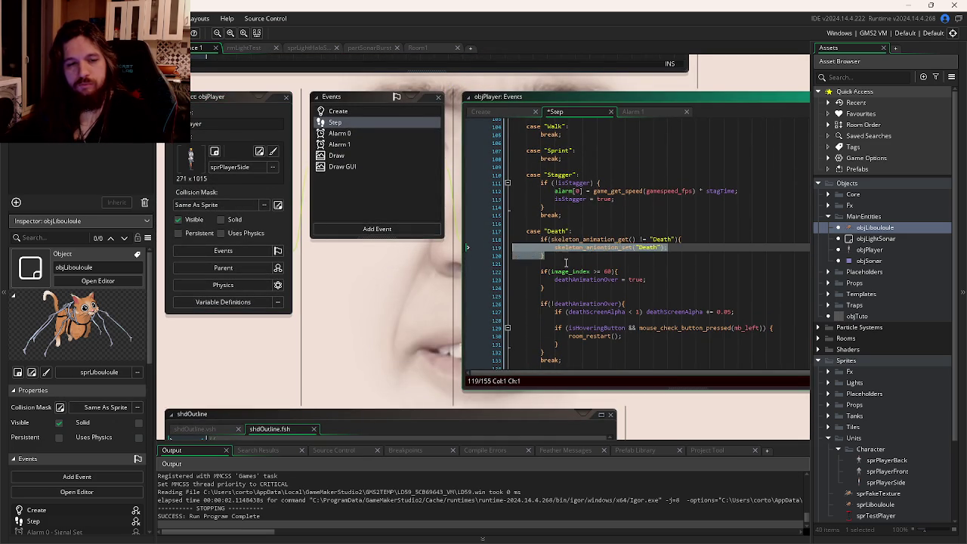
click(588, 266)
key(ctrl+s)
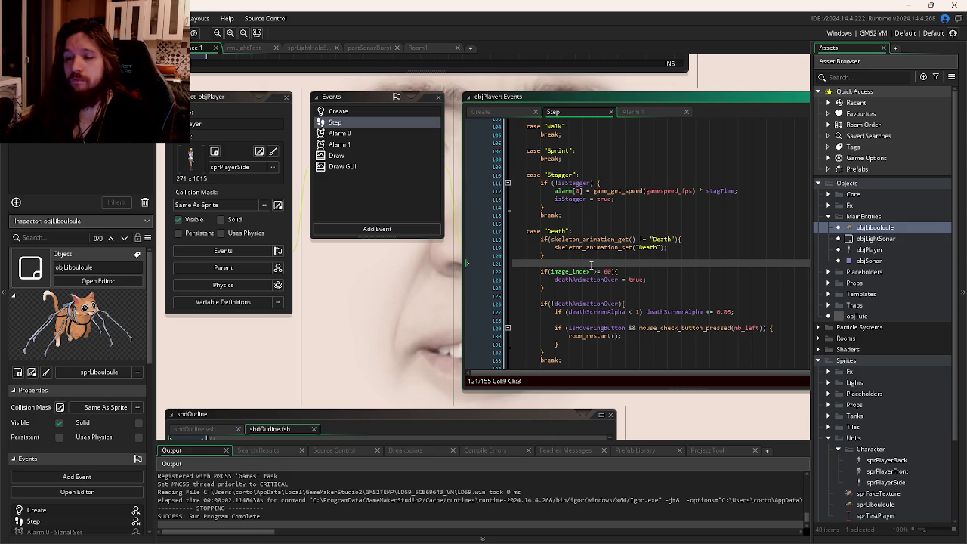
key(ctrl+Tab)
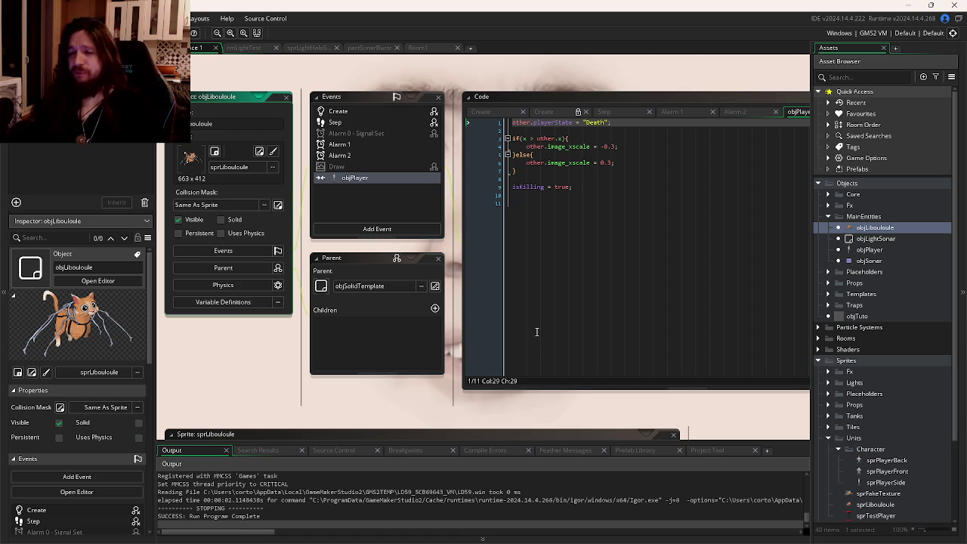
- Look over objLibouloule's Step code and its objPlayer collision code
click(657, 162)
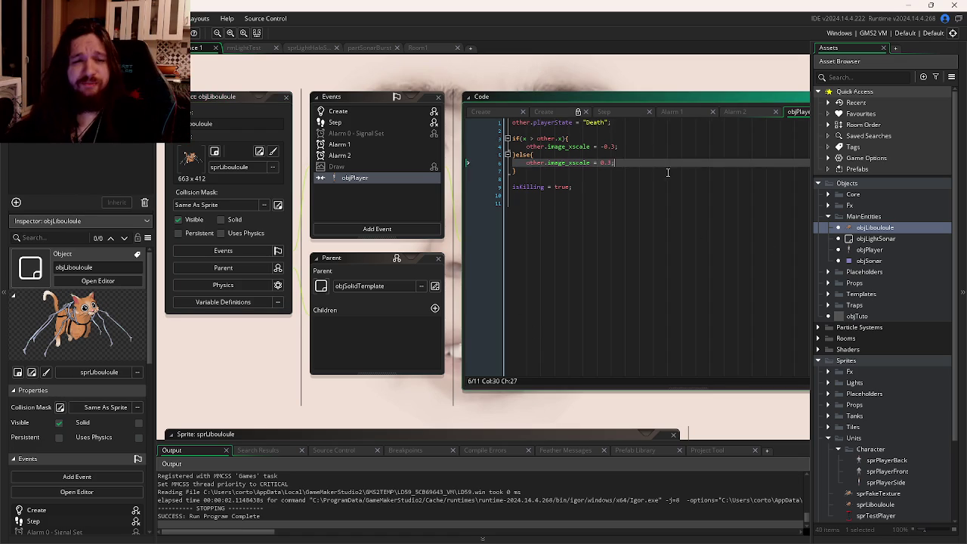
click(667, 179)
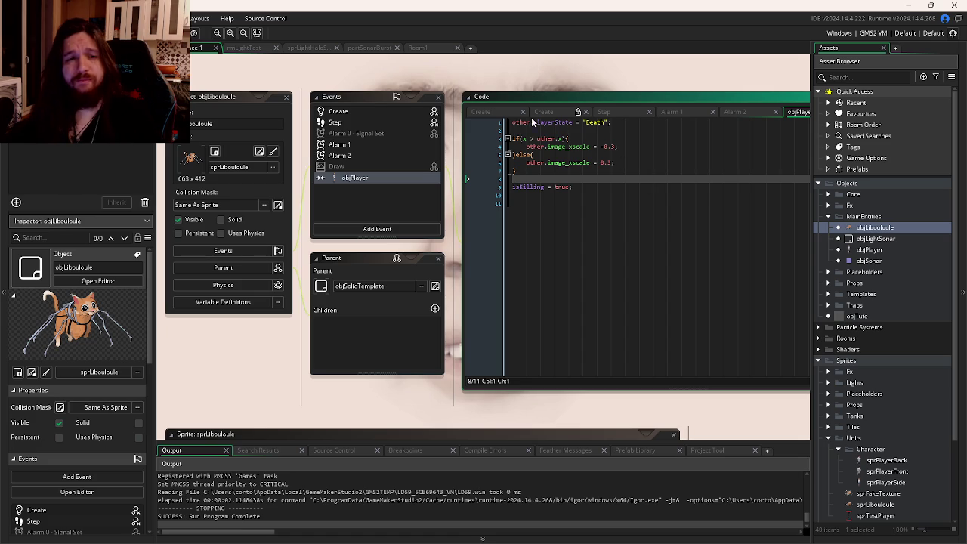
click(490, 139)
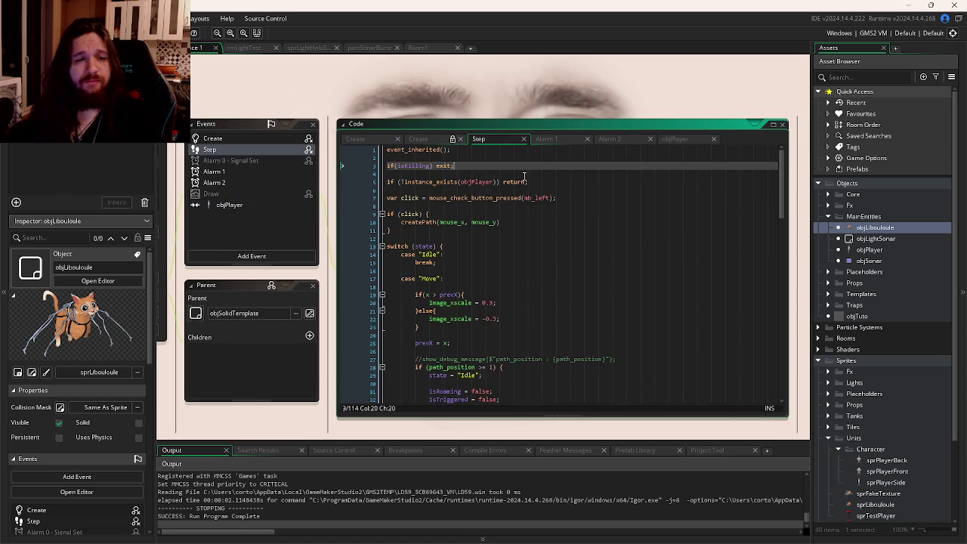
scroll(559, 183, down, 5)
scroll(561, 172, down, 20)
scroll(561, 165, up, 20)
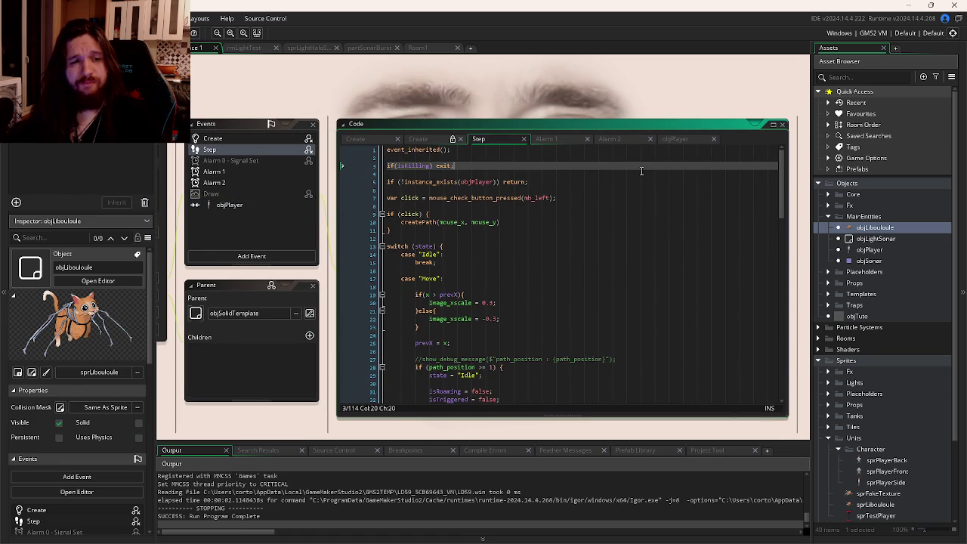
click(679, 139)
key(Down)
key(Down)
key(Down)
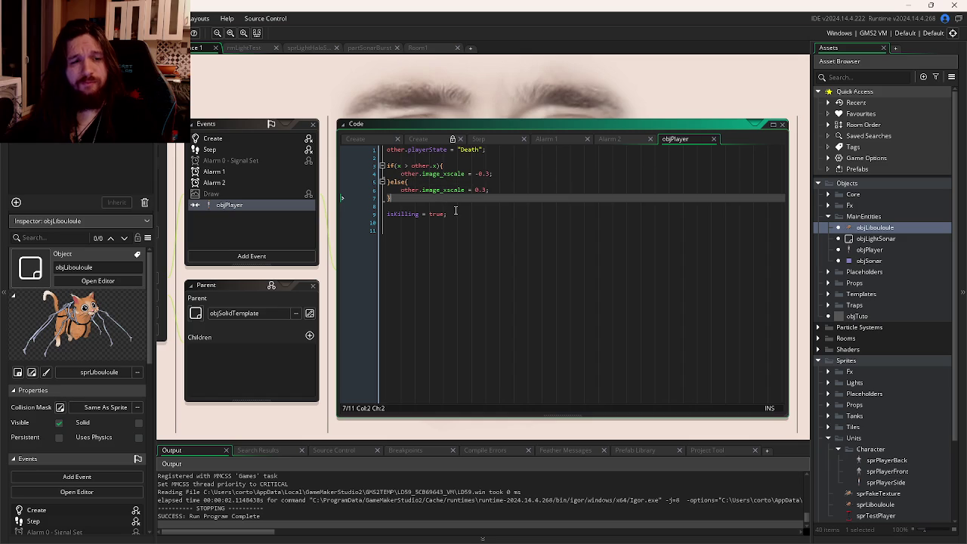
click(502, 142)
- Replace the exit after if(isKilling) with an open { block containing an empty line
click(437, 166)
key(Left)
mouse_move(484, 182)
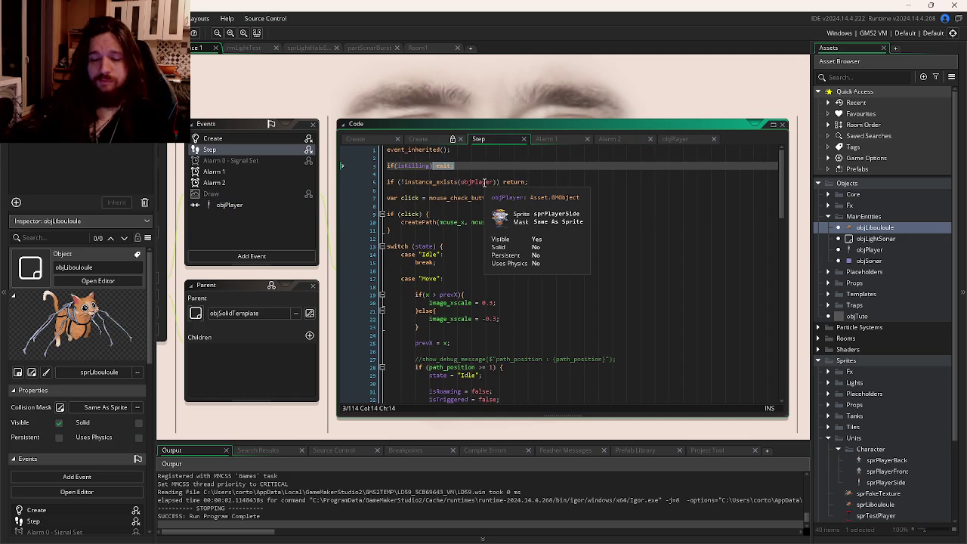
key(BackSpace)
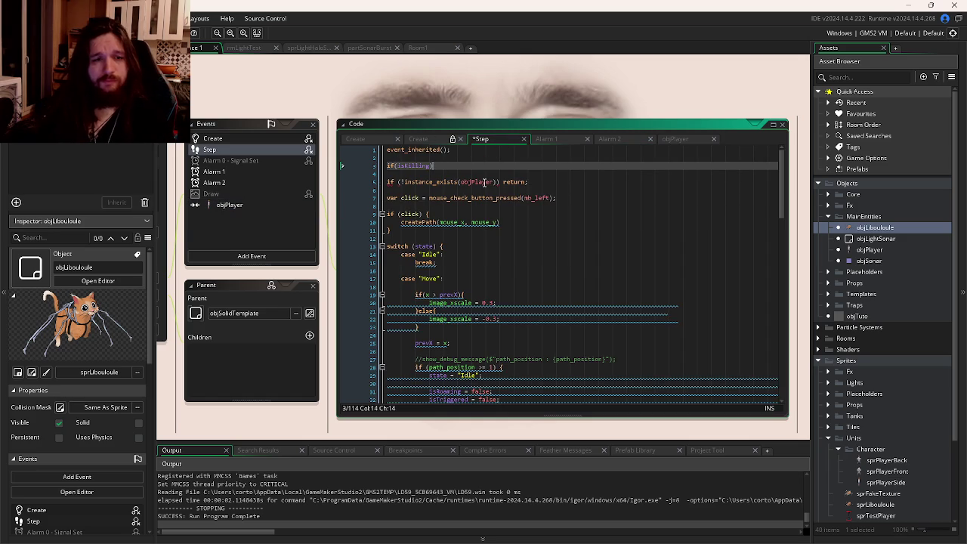
text({)
key(Return)
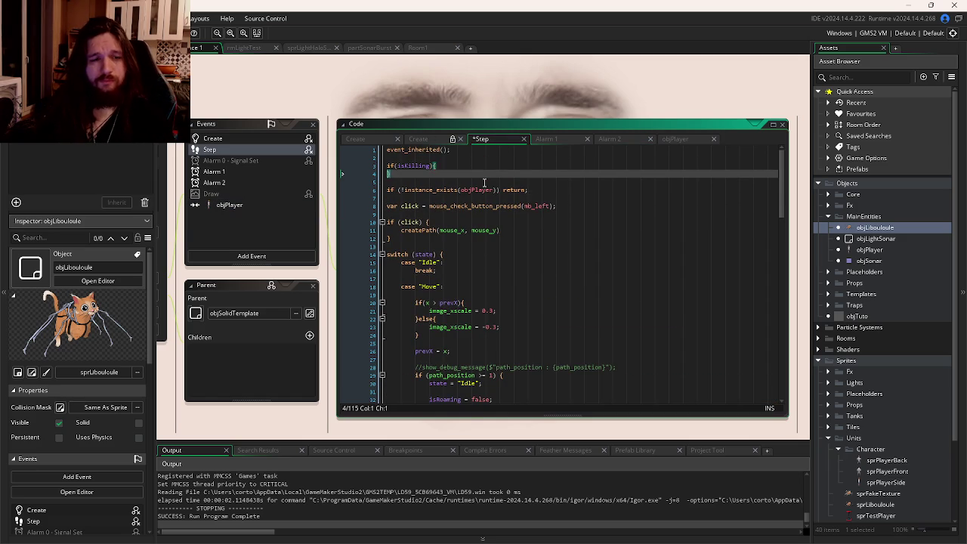
key(Return)
key(Up)
- Check the Kill animation's last frame in Spine, then start typing if(image_index >= 54){
mouse_move(415, 541)
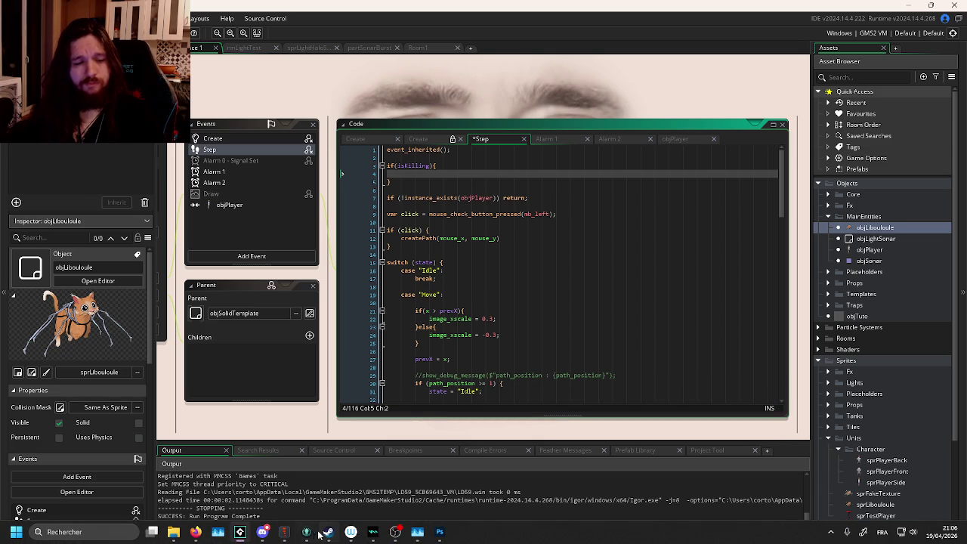
mouse_move(284, 536)
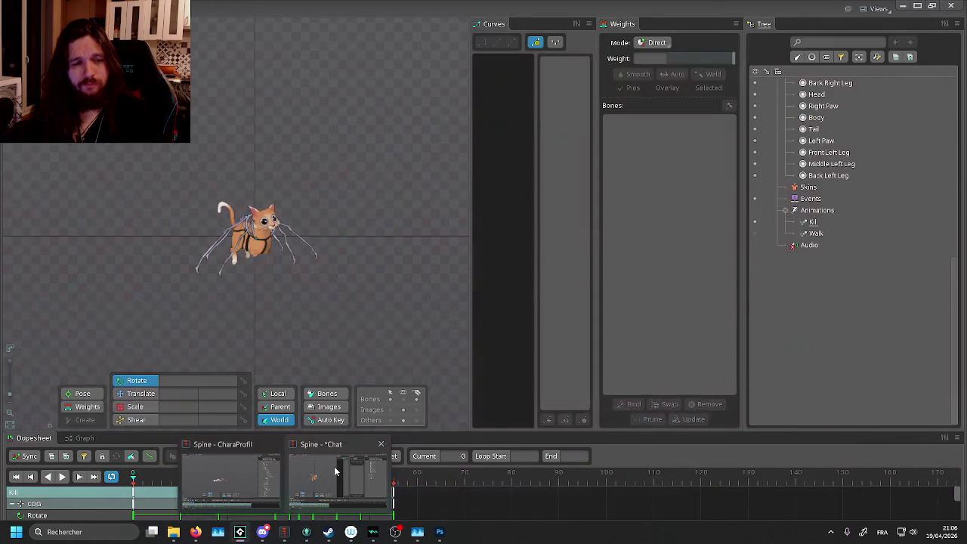
click(334, 466)
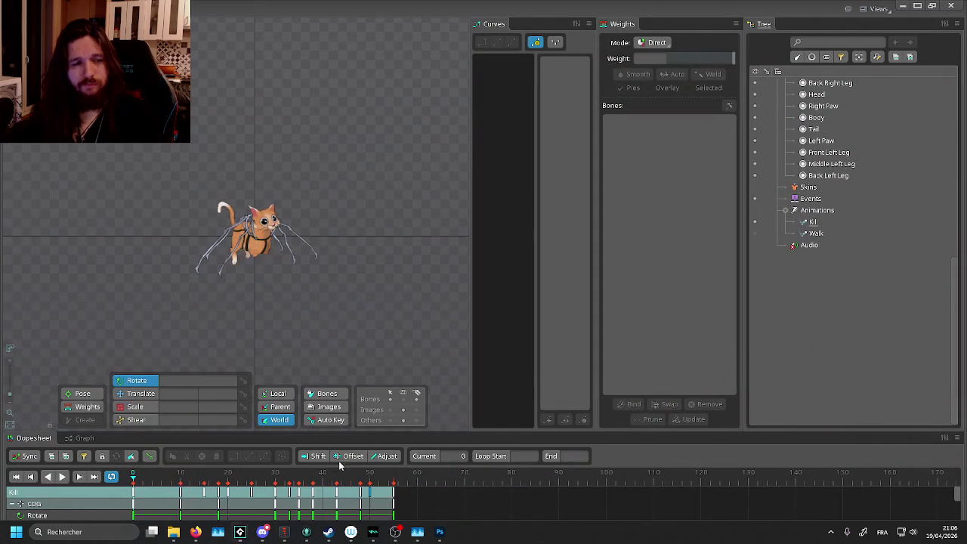
click(387, 474)
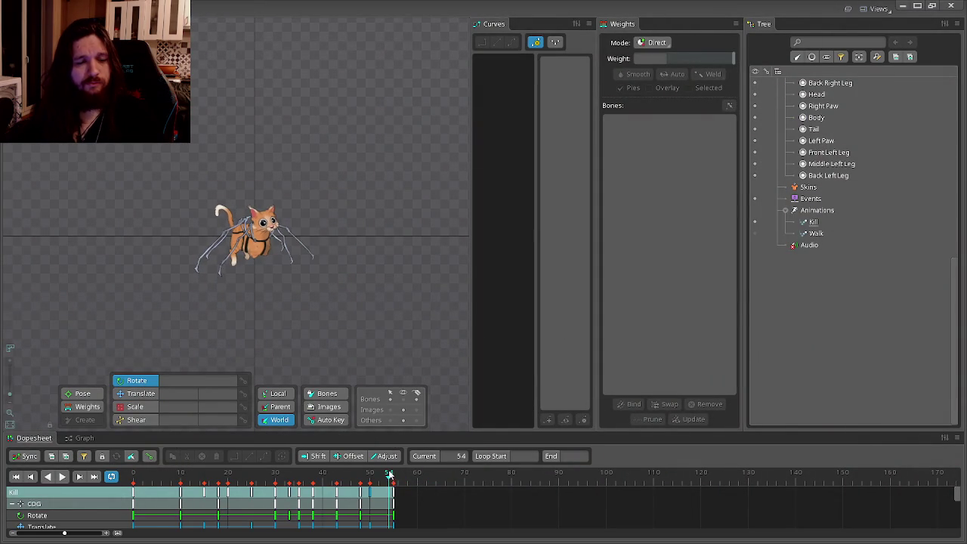
key(alt+Tab)
text(if()
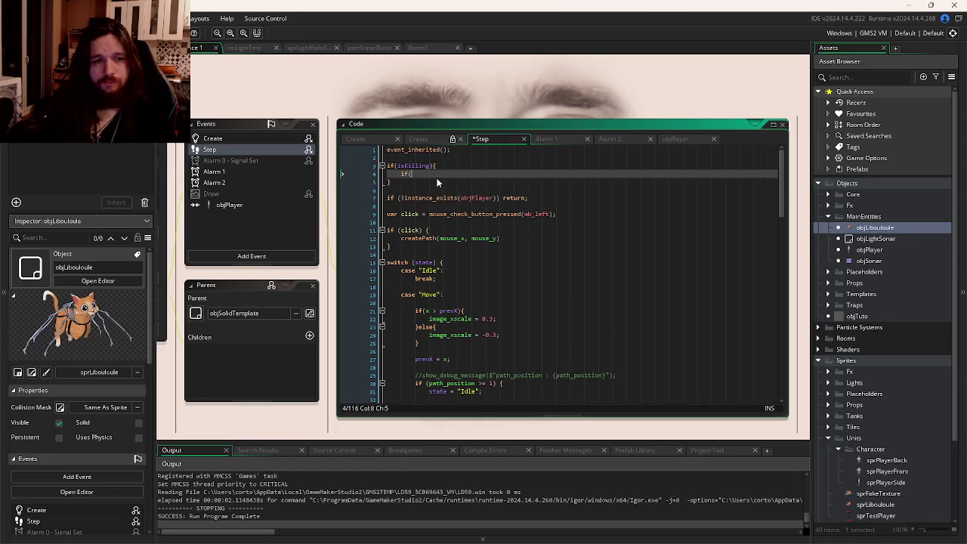
text(image_index >= )
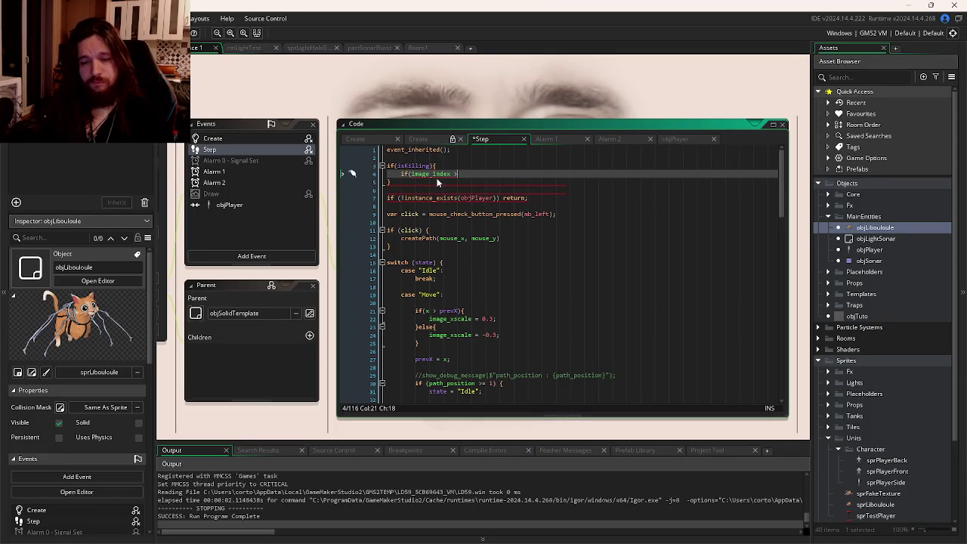
text(54)
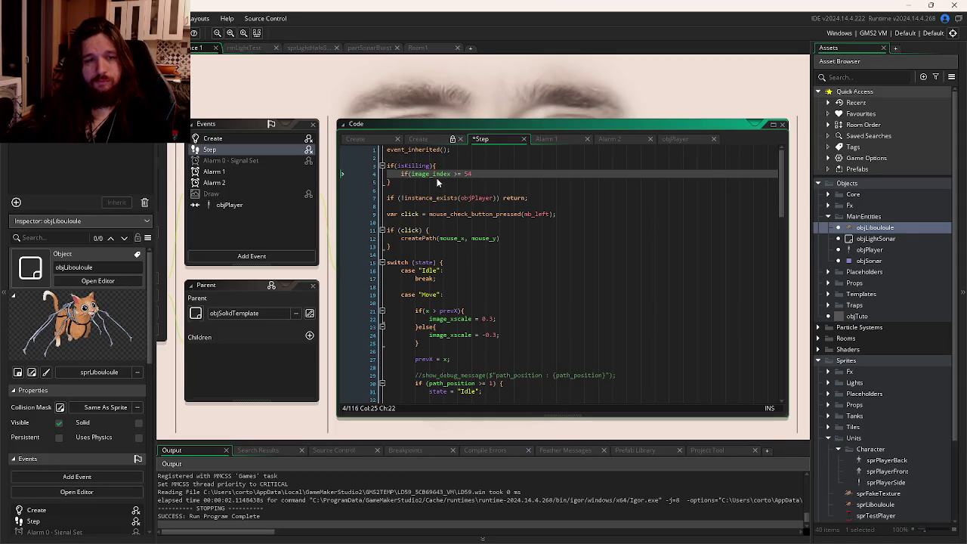
text(){)
- Inside the frame-54 block, call skeleton_animation_set("Walk");
key(Return)
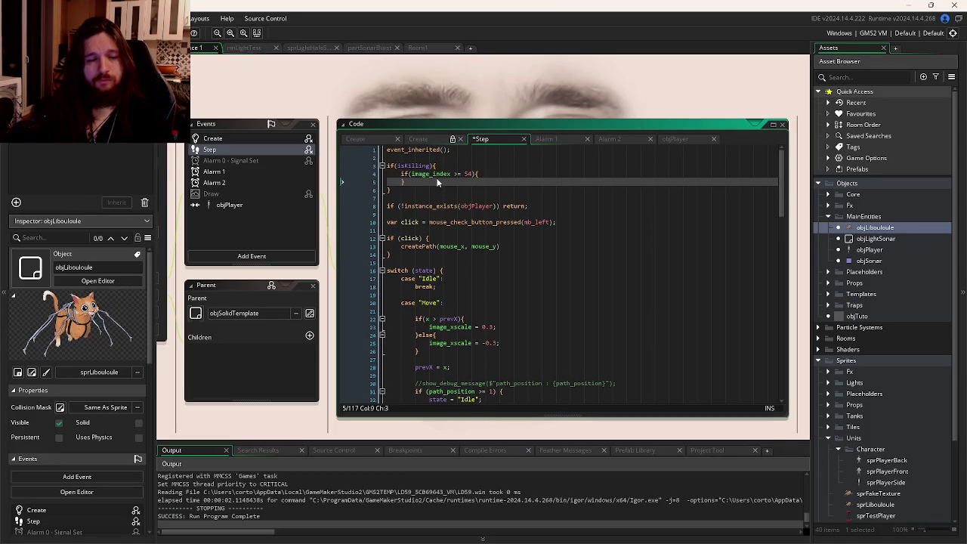
key(Return)
text(sprite_index)
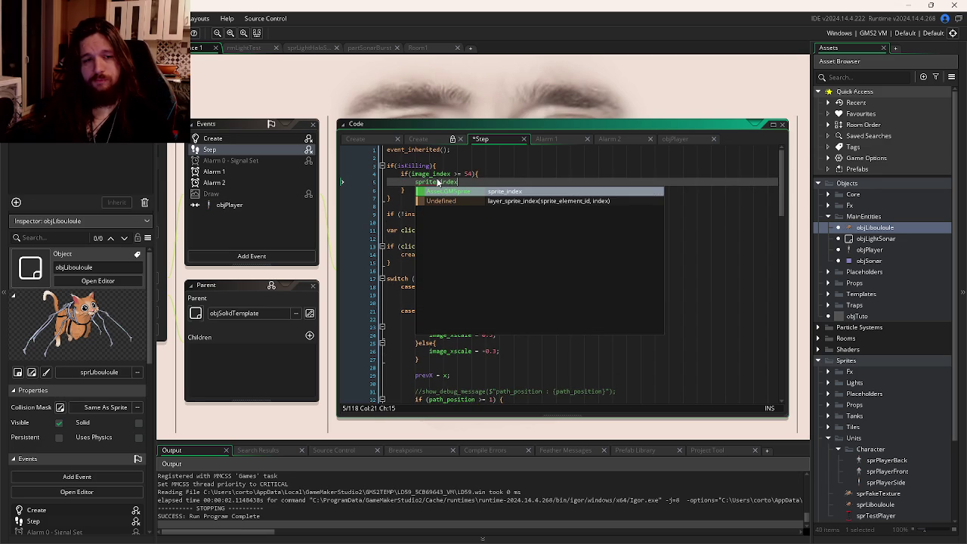
key(BackSpace)
key(BackSpace)
key(BackSpace)
text(skel)
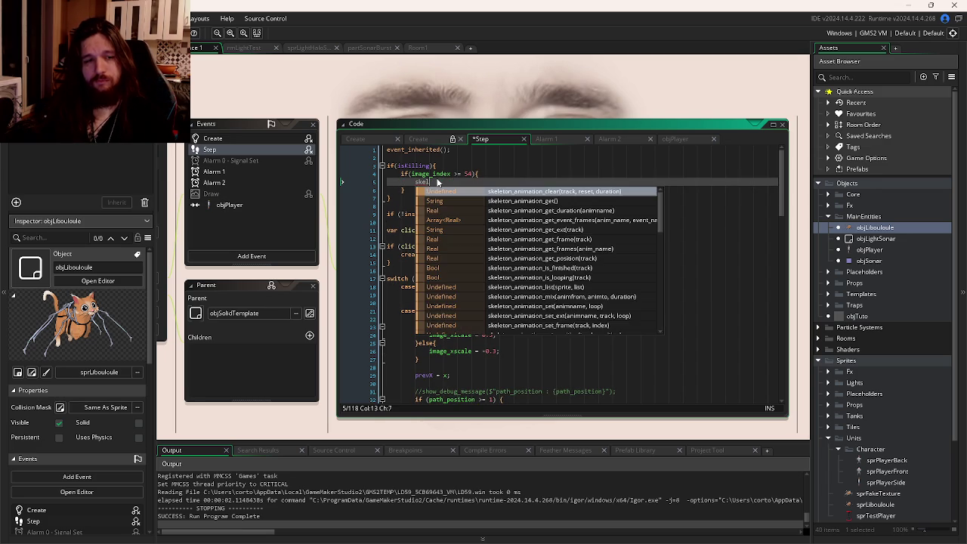
text(eton_animation()
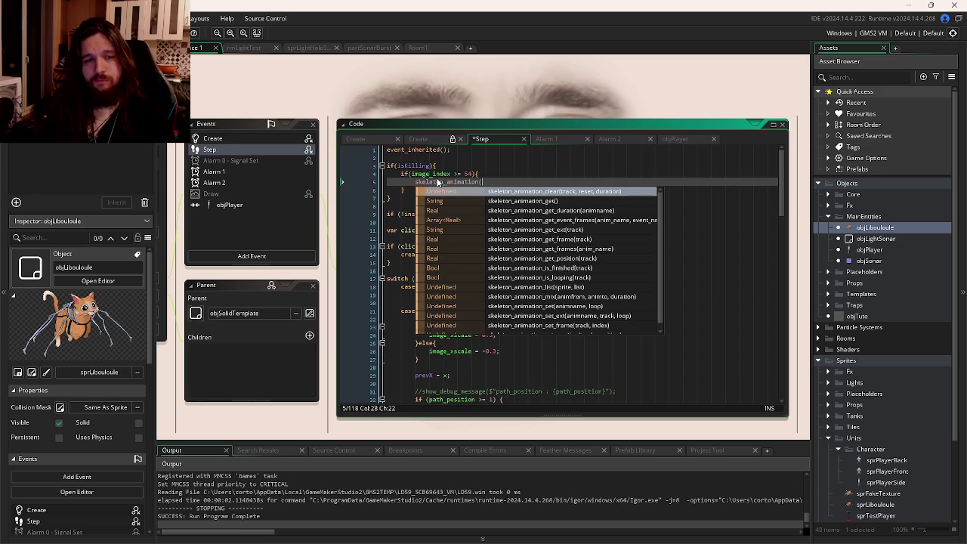
key(BackSpace)
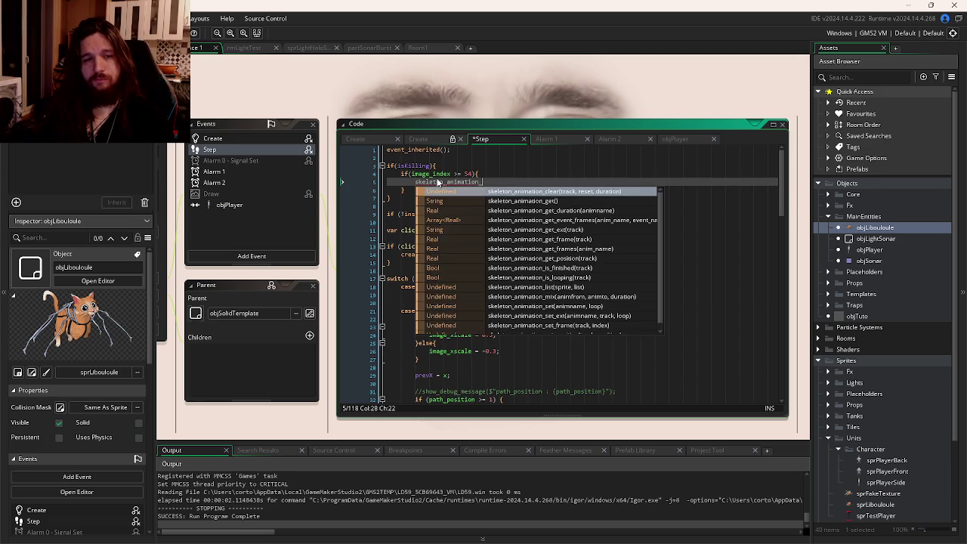
text(_set()
text("Walk)
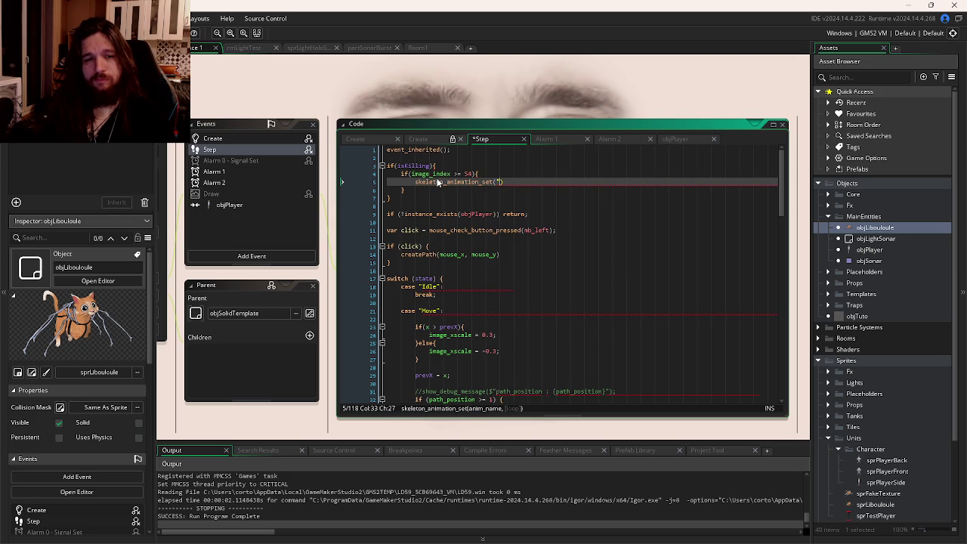
text(");)
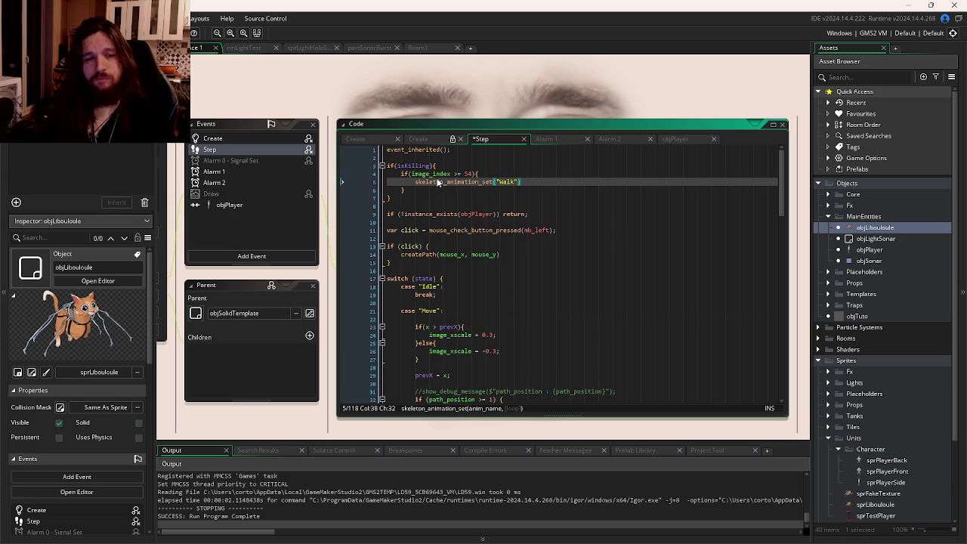
text(;)
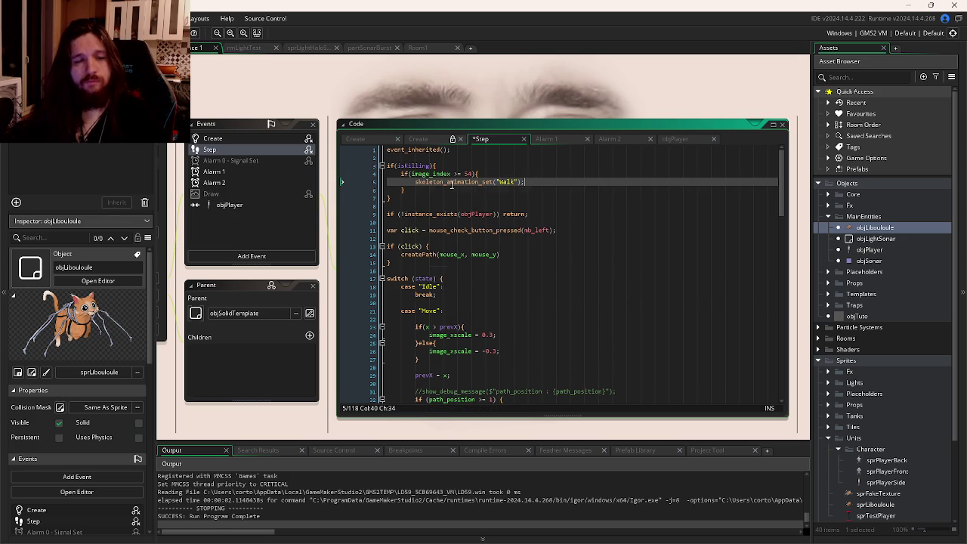
- Add an else block containing exit, then save the Step code
click(456, 166)
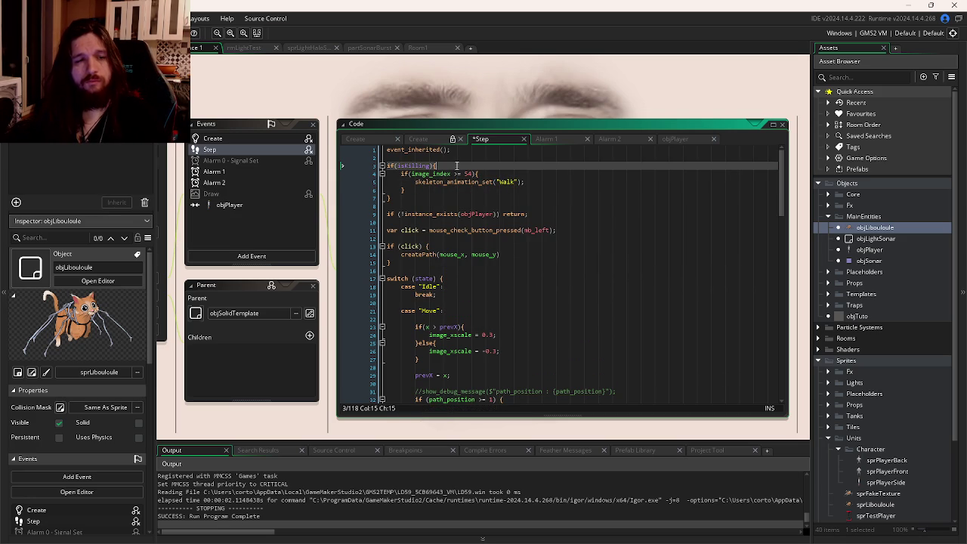
click(440, 190)
text(else{)
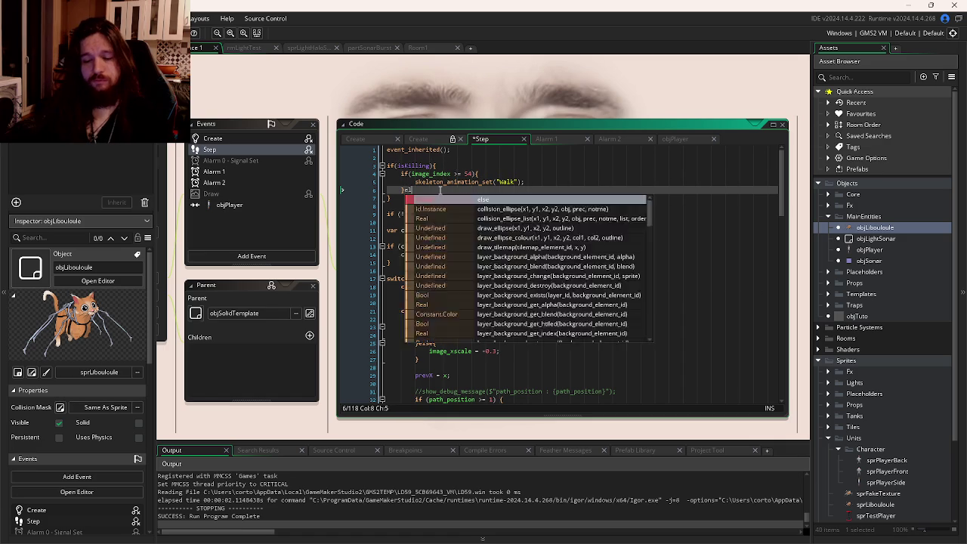
key(Return)
key(Return)
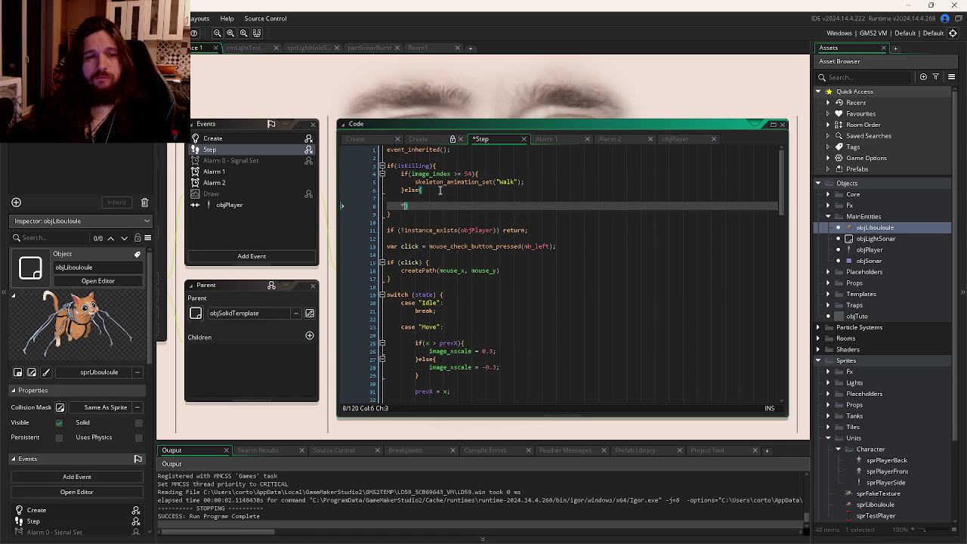
key(Up)
text(exit)
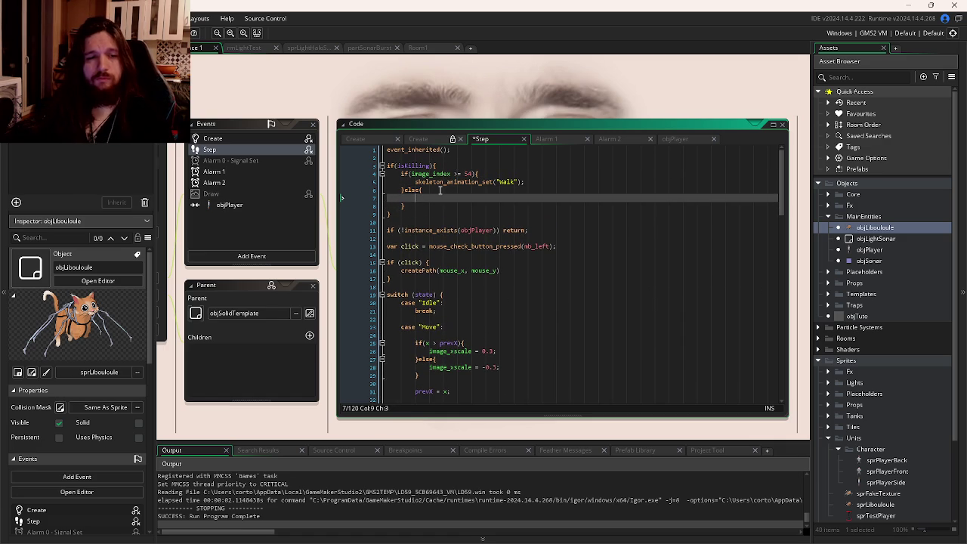
key(ctrl+s)
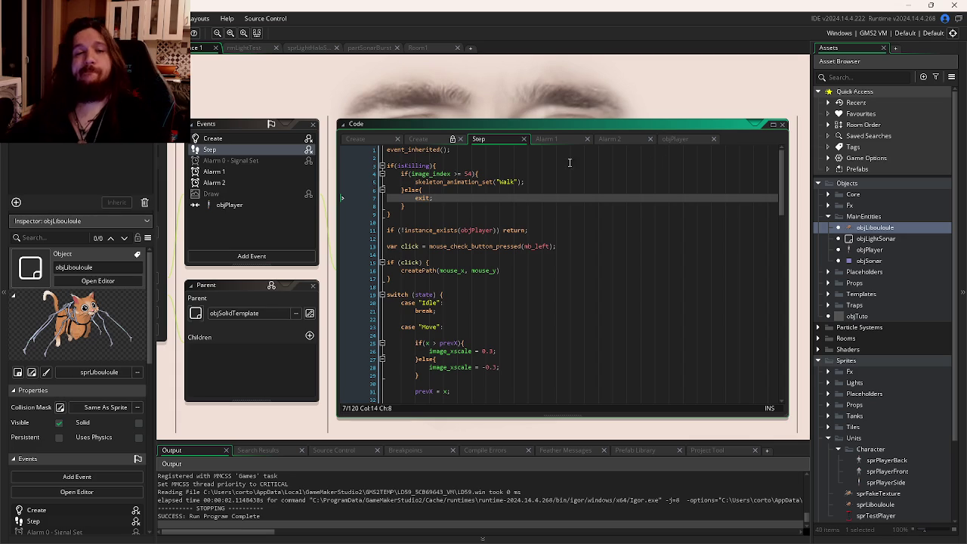
- Add isKilling = false; below the Walk animation call and save
click(544, 182)
key(Return)
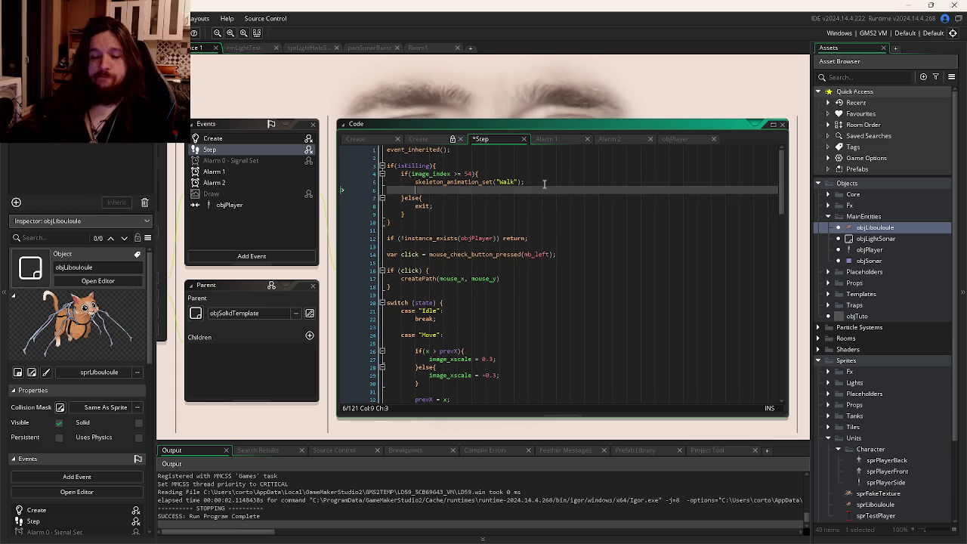
text(isK)
key(Return)
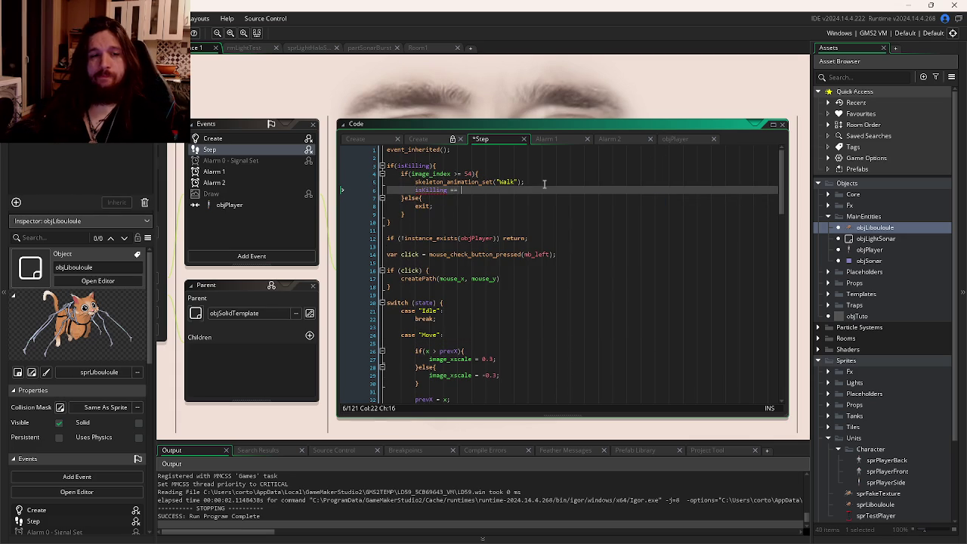
text(alse;)
key(ctrl+s)
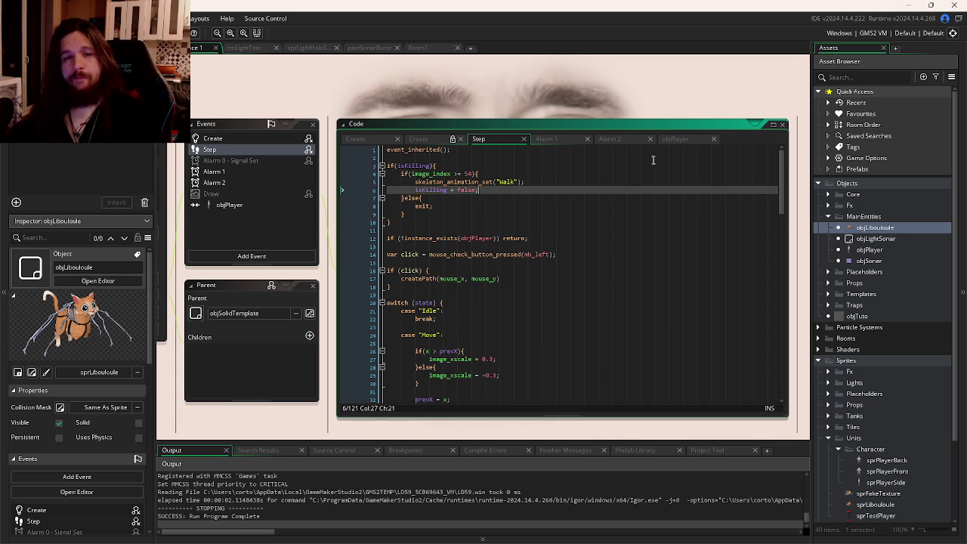
click(674, 139)
click(560, 183)
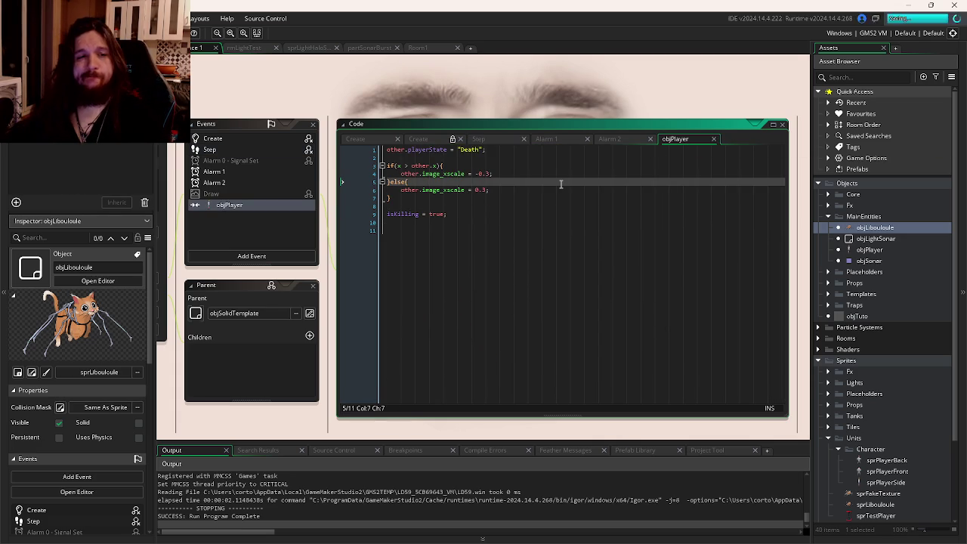
key(ctrl+Tab)
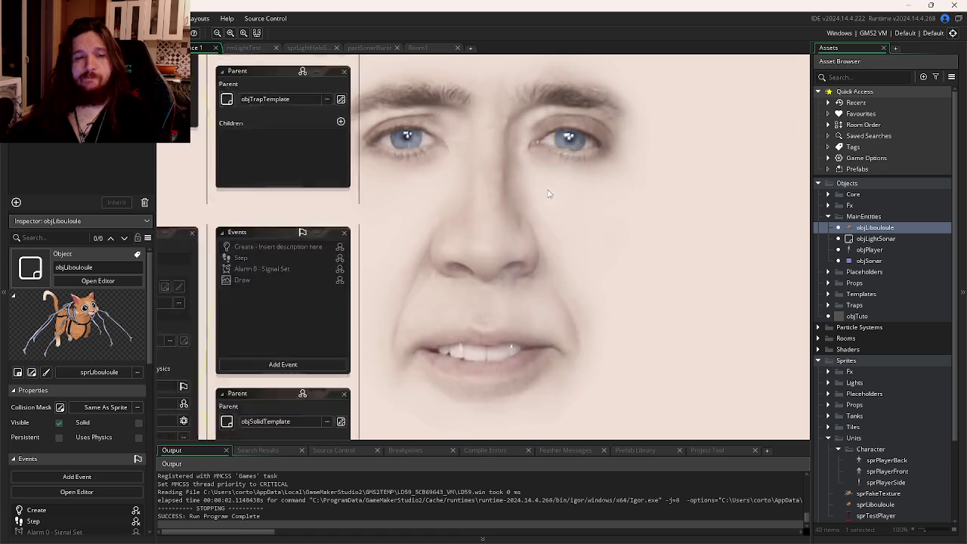
- Scroll objPlayer's Step code to case "Death" near line 124, then build and run with F5
key(ctrl+Tab)
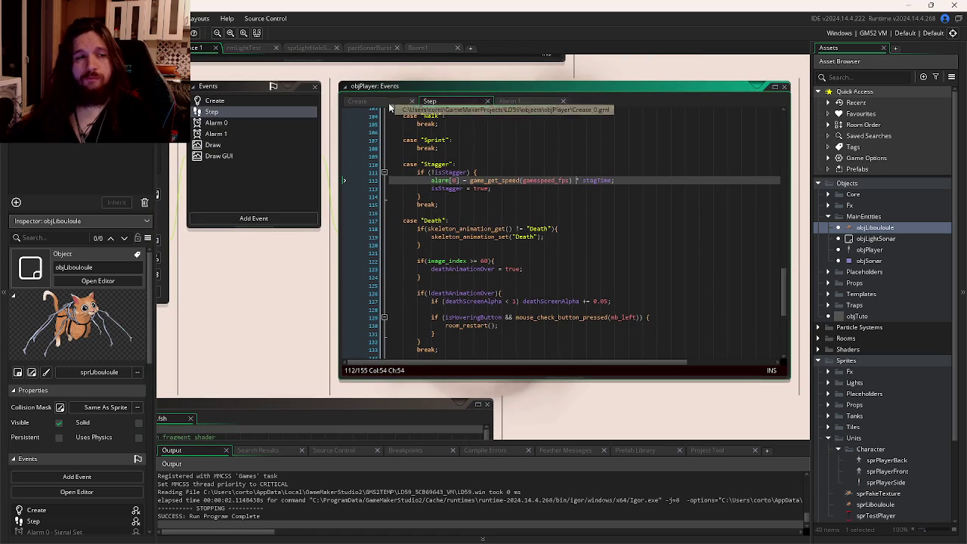
mouse_move(491, 180)
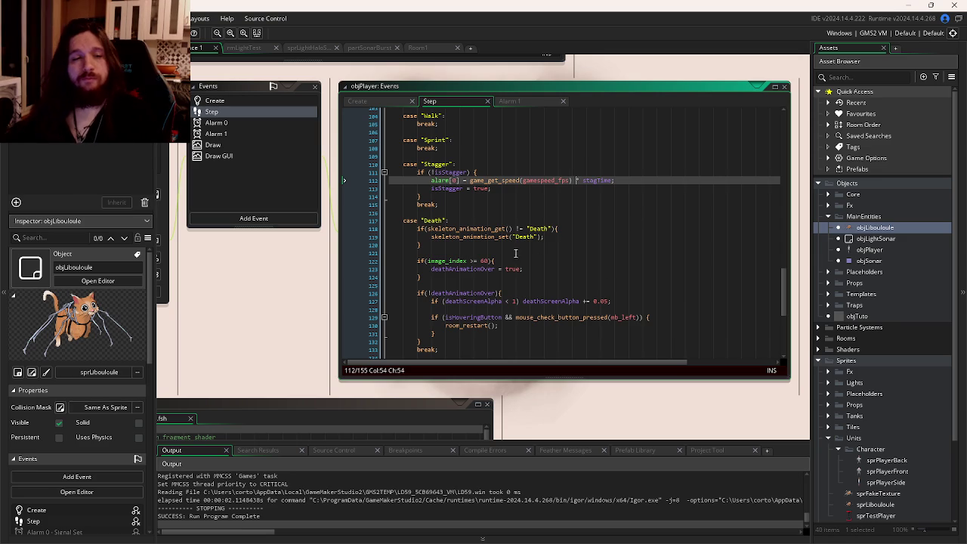
scroll(515, 253, down, 3)
click(499, 188)
click(528, 196)
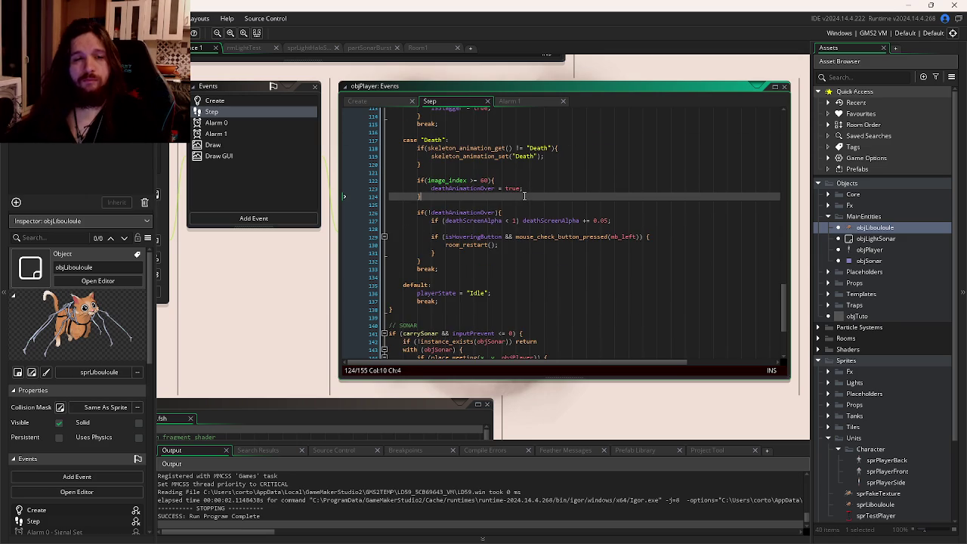
key(F5)
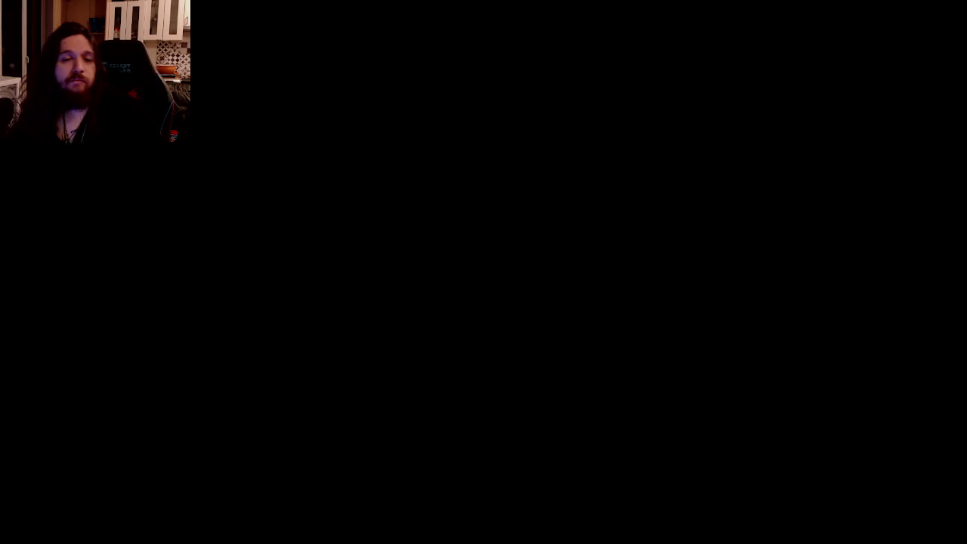
key(d)
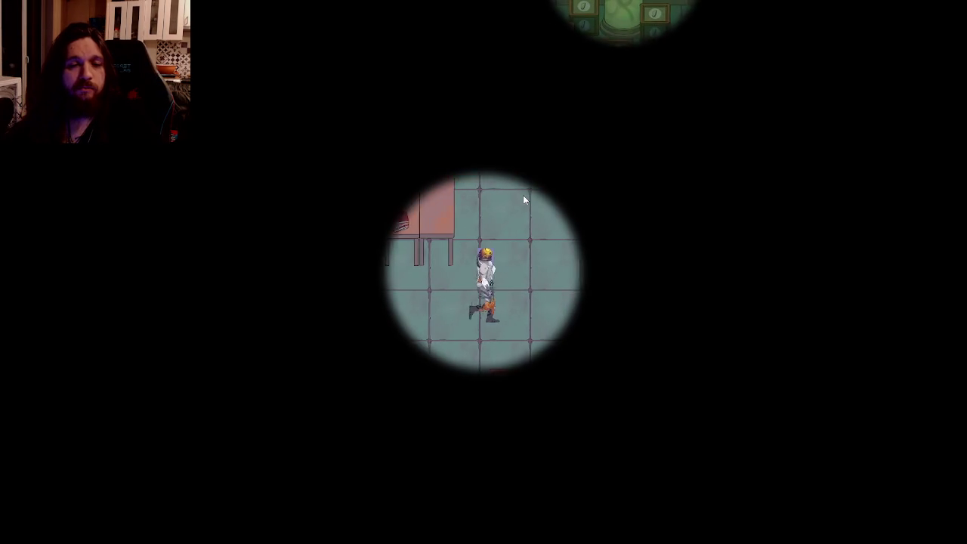
key(s)
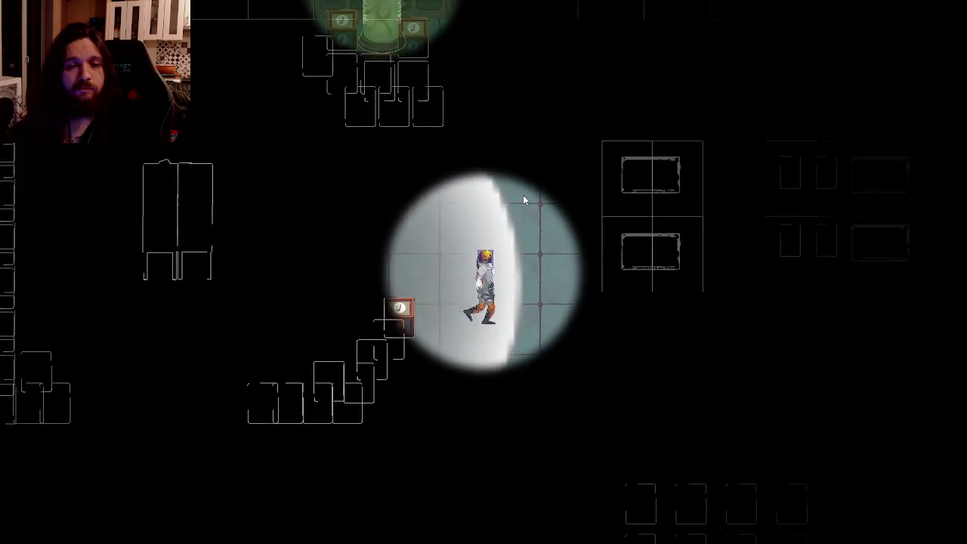
key(d)
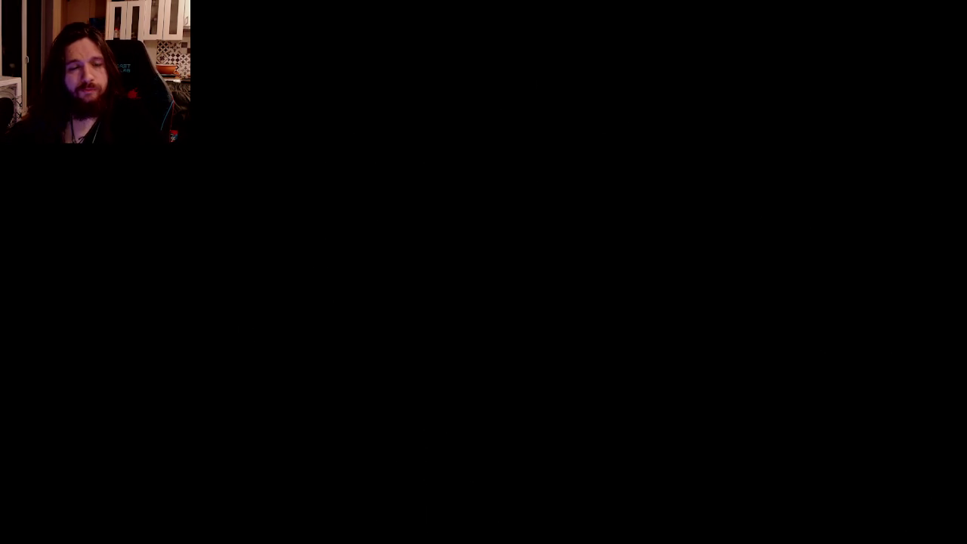
scroll(518, 250, down, 5)
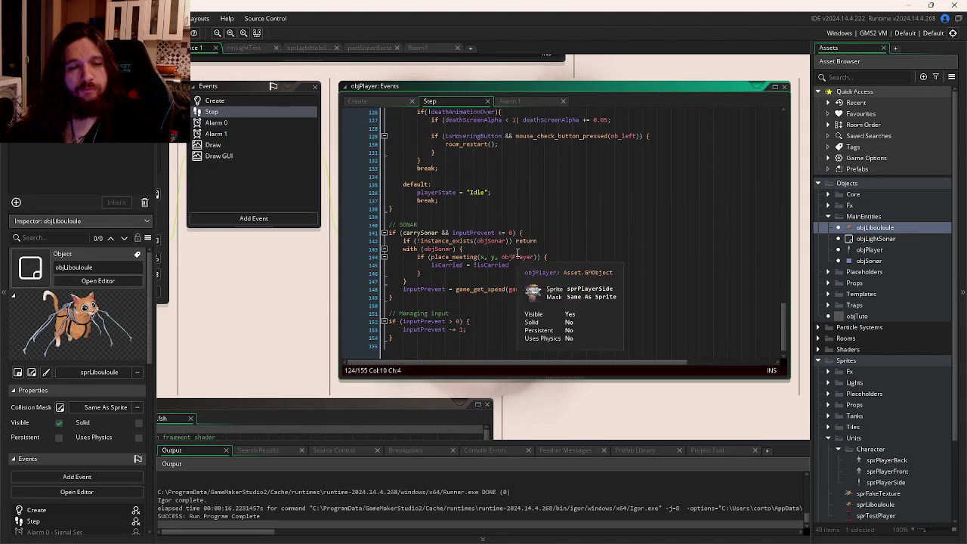
- Insert image_index = 0; right after skeleton_animation_set("Death") in objPlayer's Step code
scroll(476, 262, up, 6)
click(496, 239)
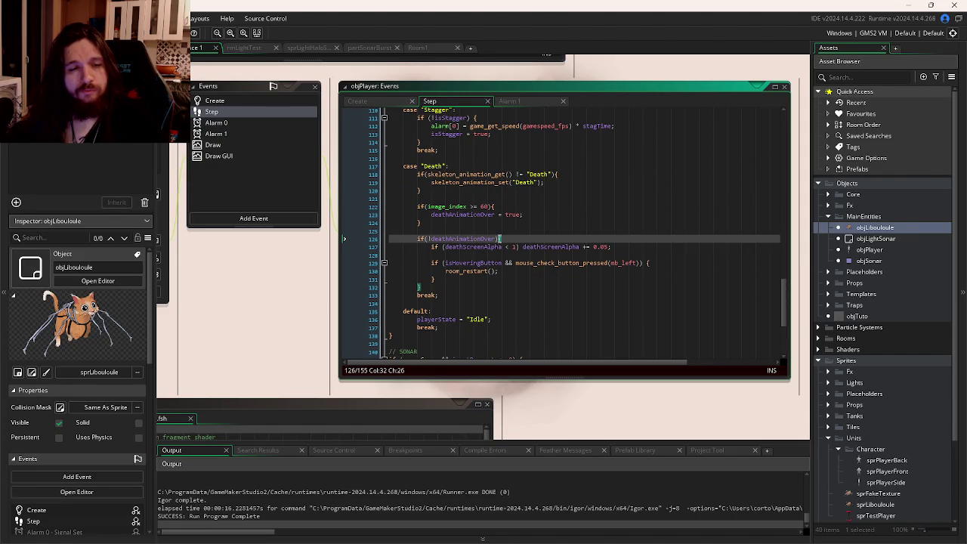
click(491, 206)
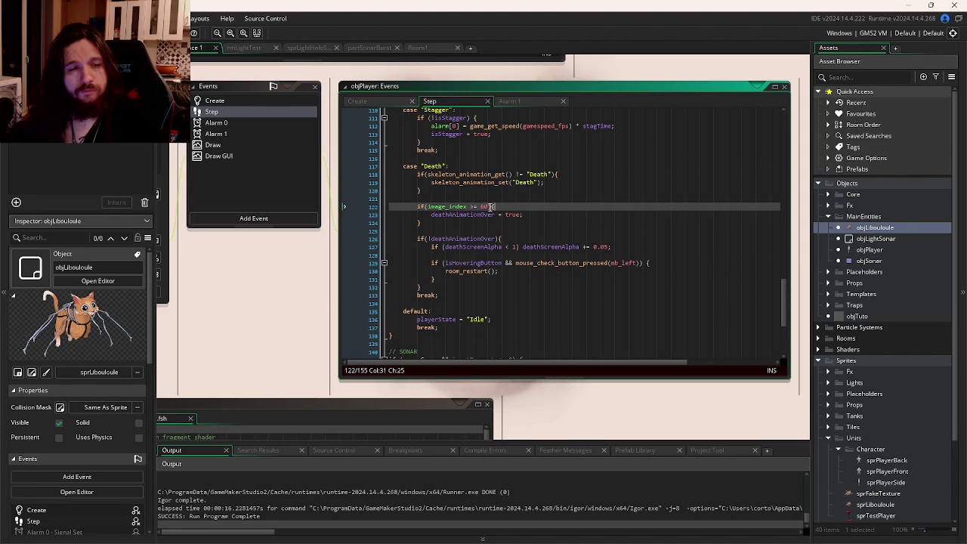
drag(428, 206, 489, 212)
click(460, 189)
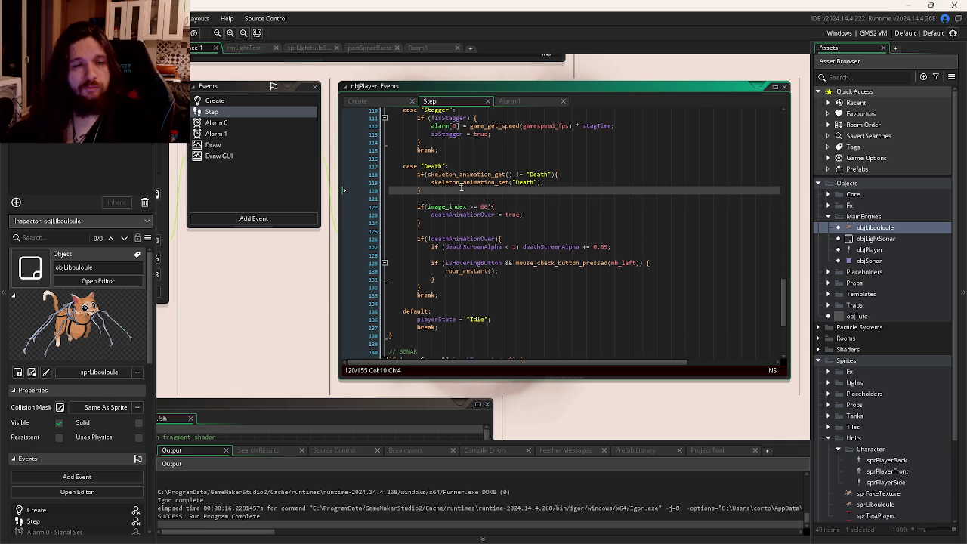
key(Return)
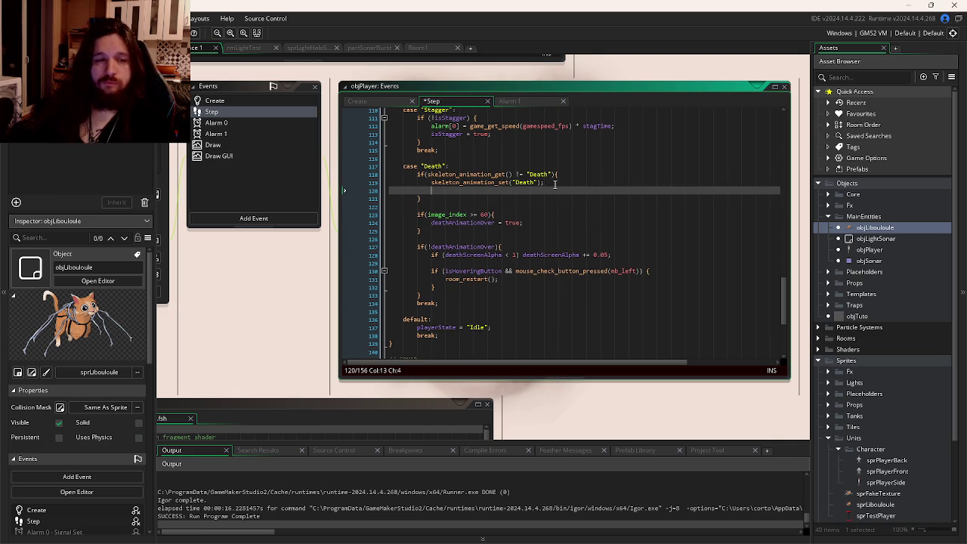
text(image_inde)
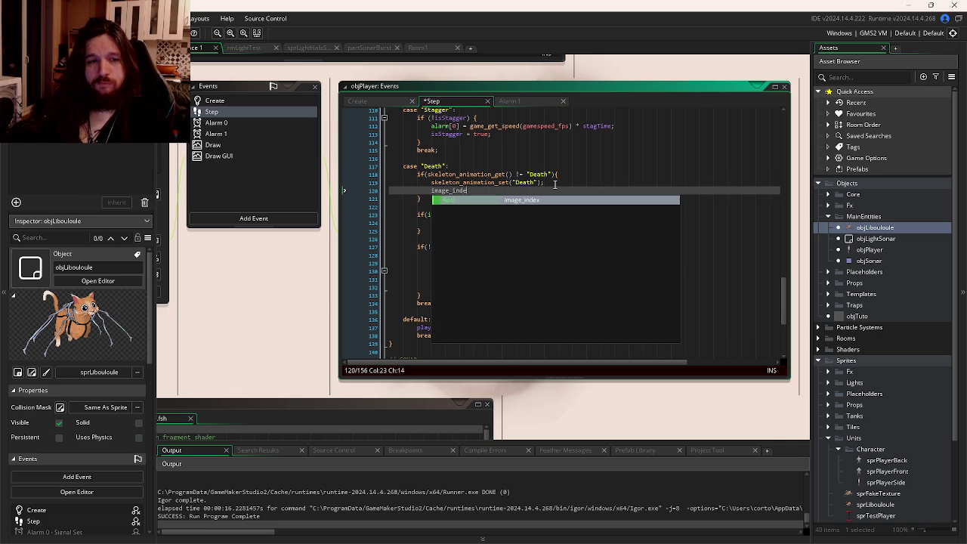
text(x = 0;)
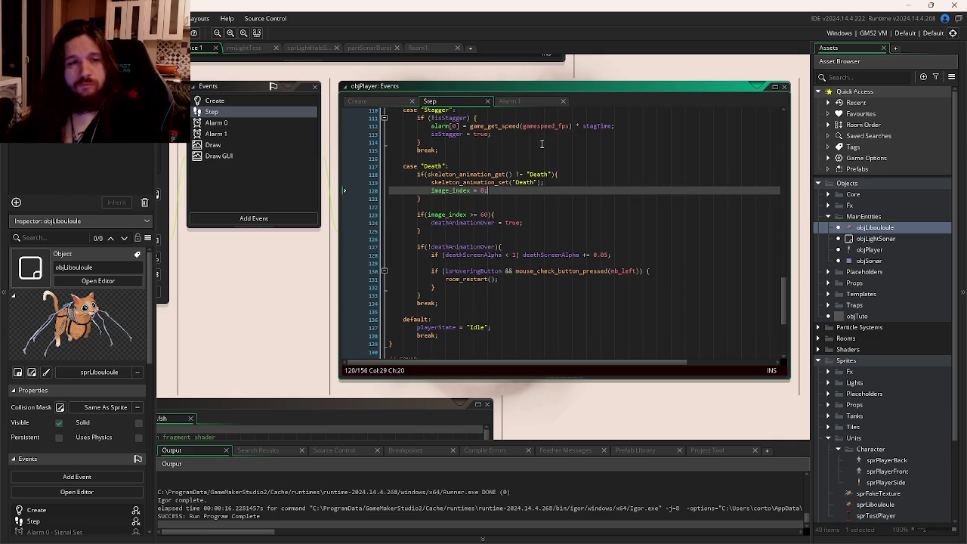
key(ctrl+Tab)
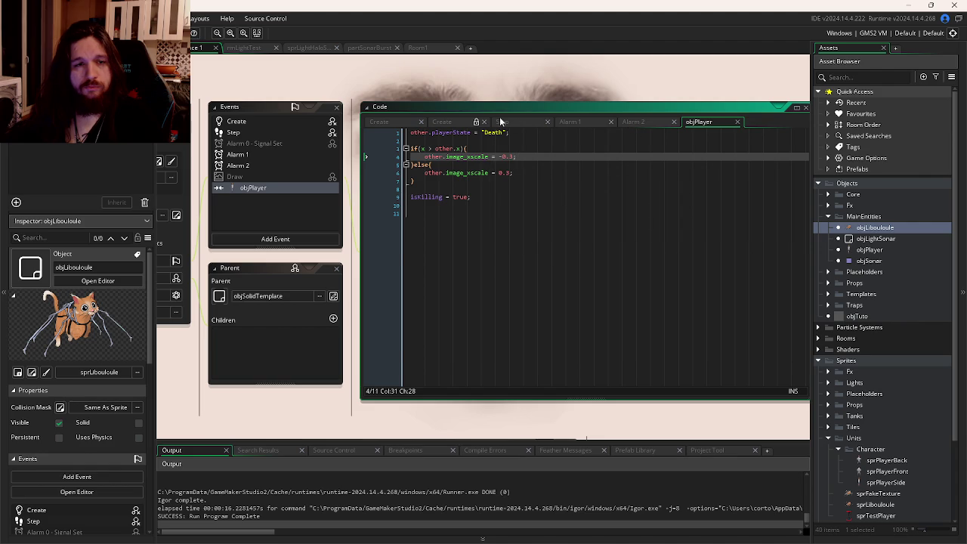
- Add a skeleton_animation_set line below isKilling in the objPlayer collision code
click(499, 122)
click(438, 163)
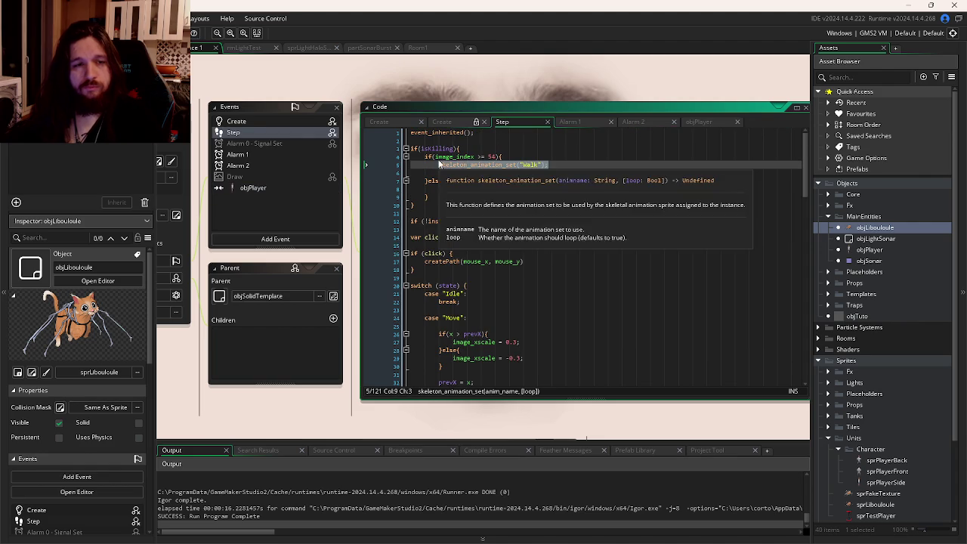
click(697, 124)
click(492, 184)
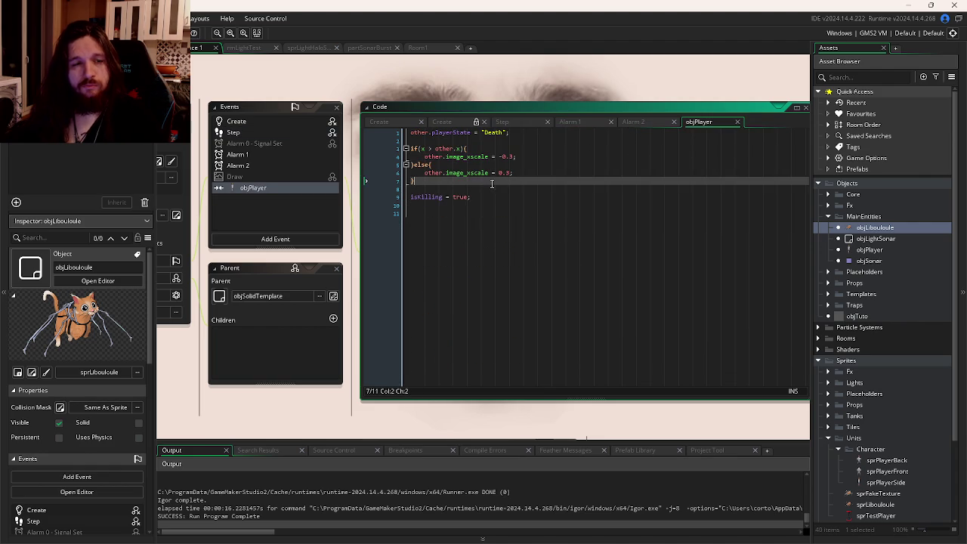
click(495, 197)
key(Return)
text(skeleton_animation_set("Walk");)
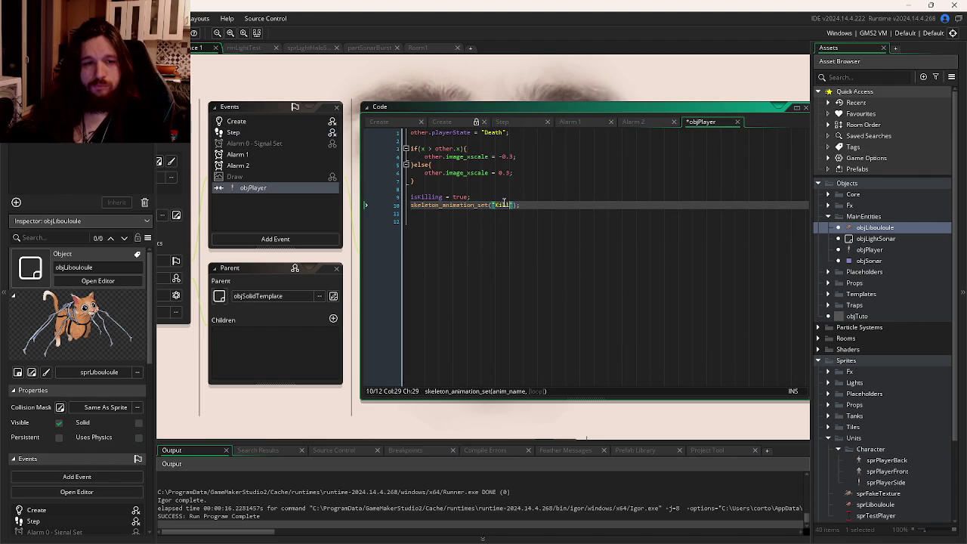
- Confirm the animation name in Spine, add image_index = 0;, save, and run with F5
key(alt+Tab)
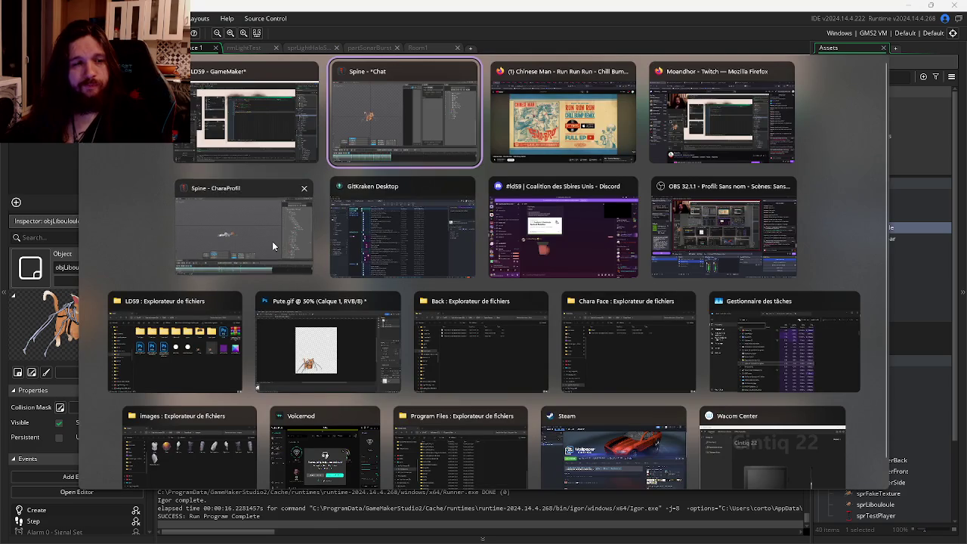
click(271, 241)
key(alt+Tab)
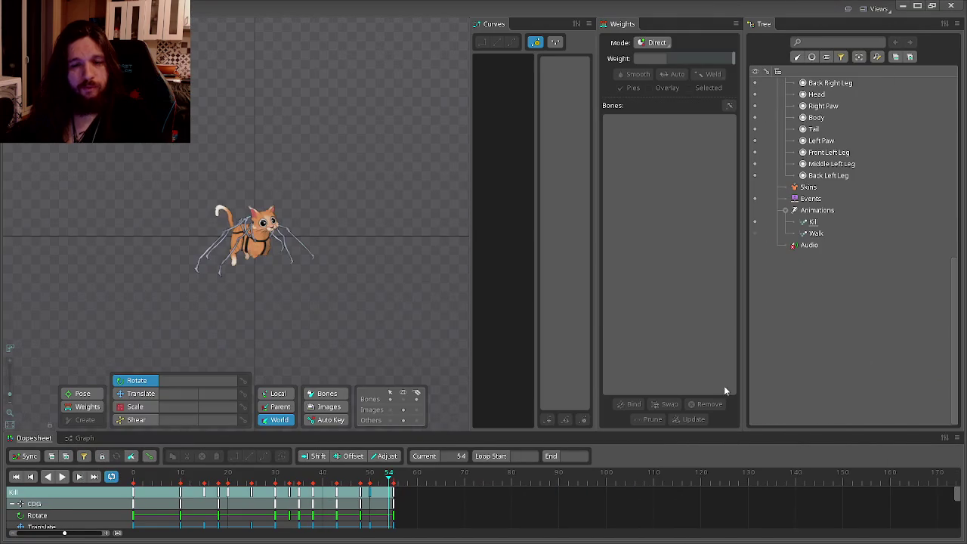
key(alt+Tab)
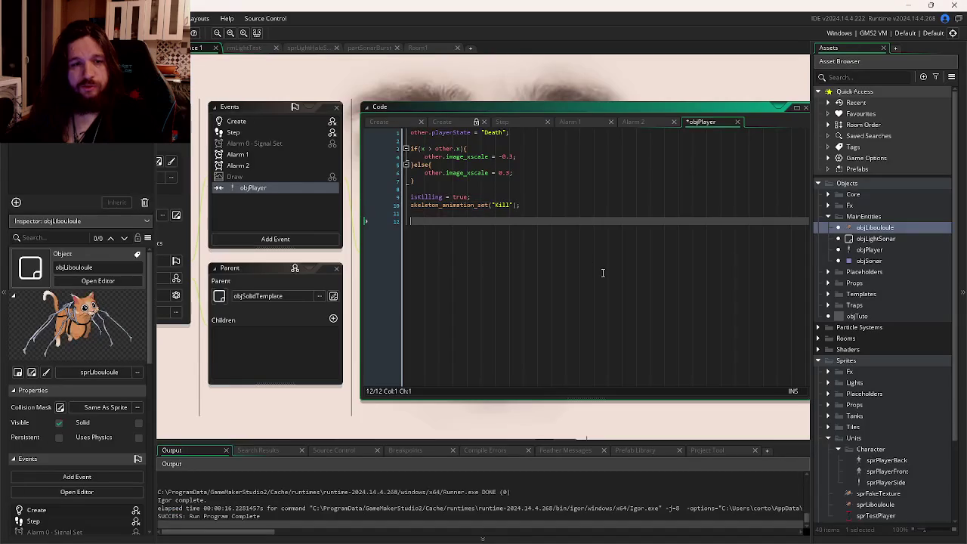
click(557, 211)
text(i)
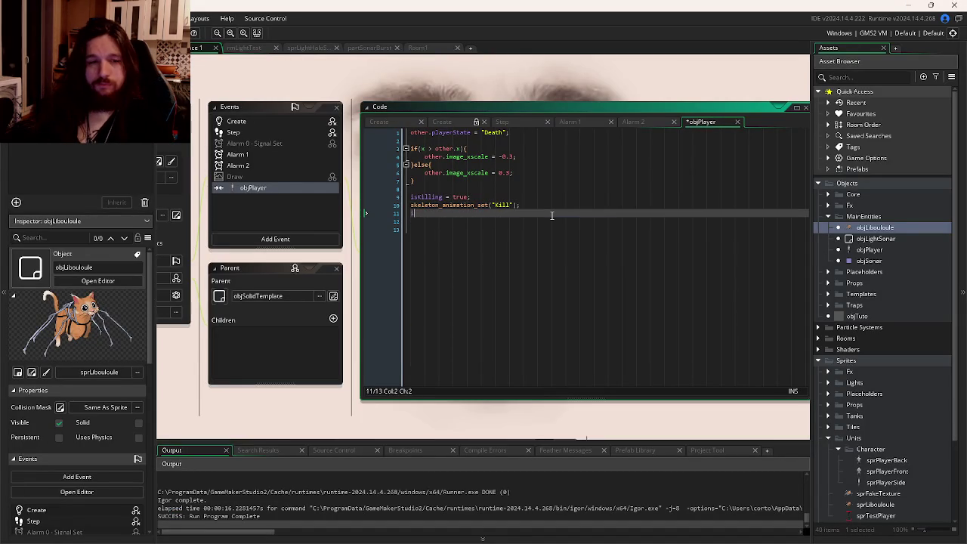
text(mage_index =)
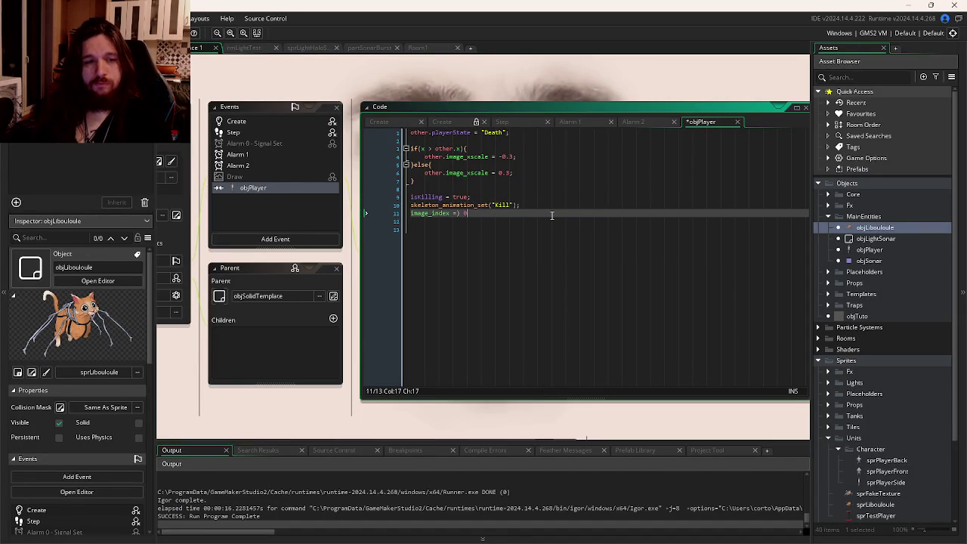
text( 0 ;;)
key(ctrl+s)
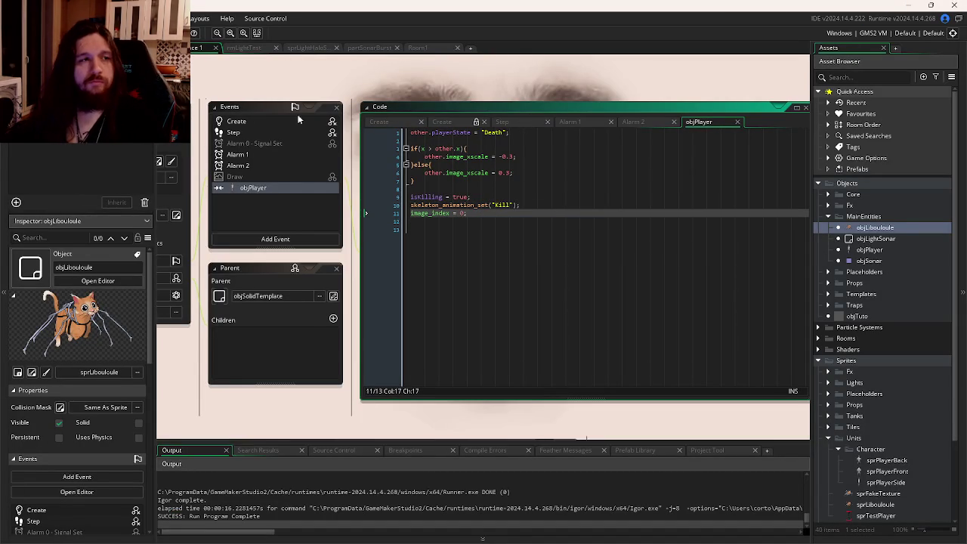
key(F5)
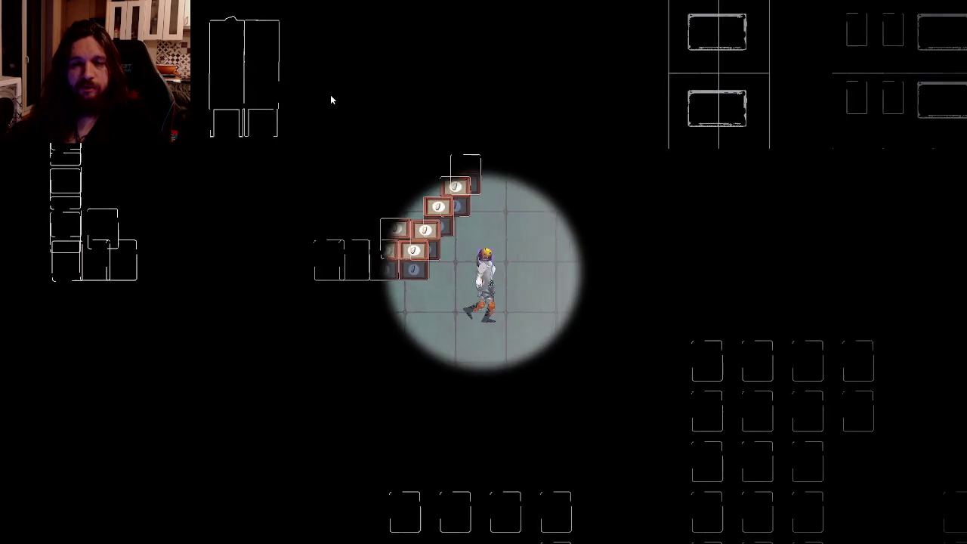
key(Right)
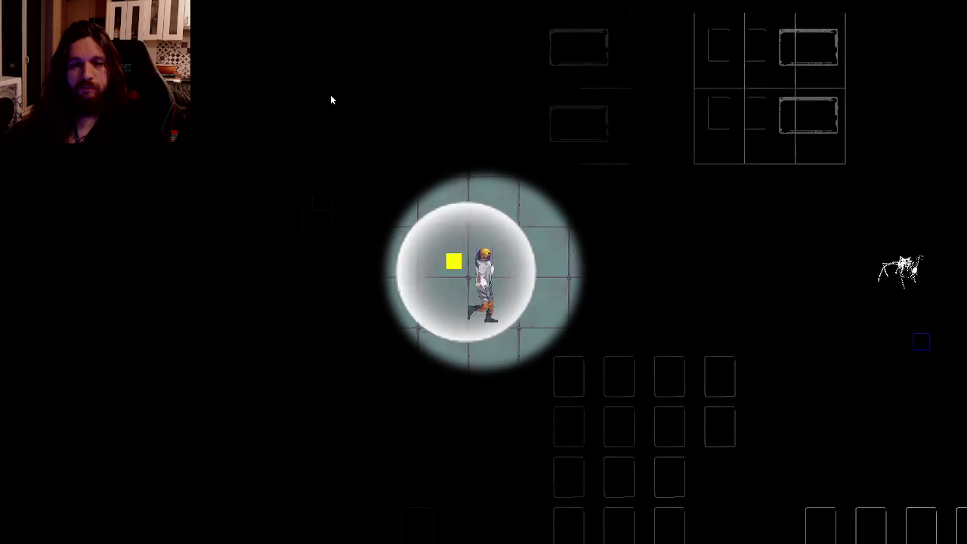
key(Right)
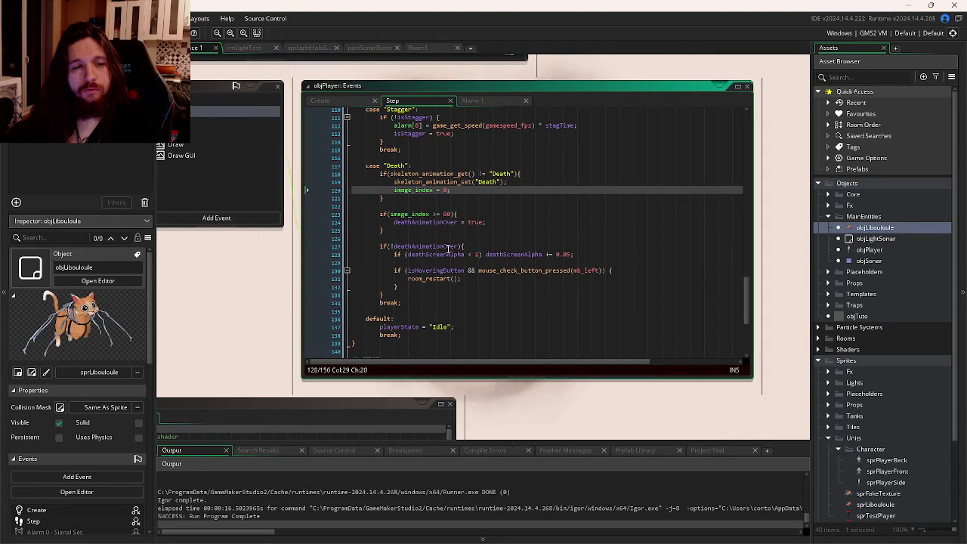
- Delete the '!' so the Death case checks if(deathAnimationOver) instead of if(!deathAnimationOver)
double_click(450, 246)
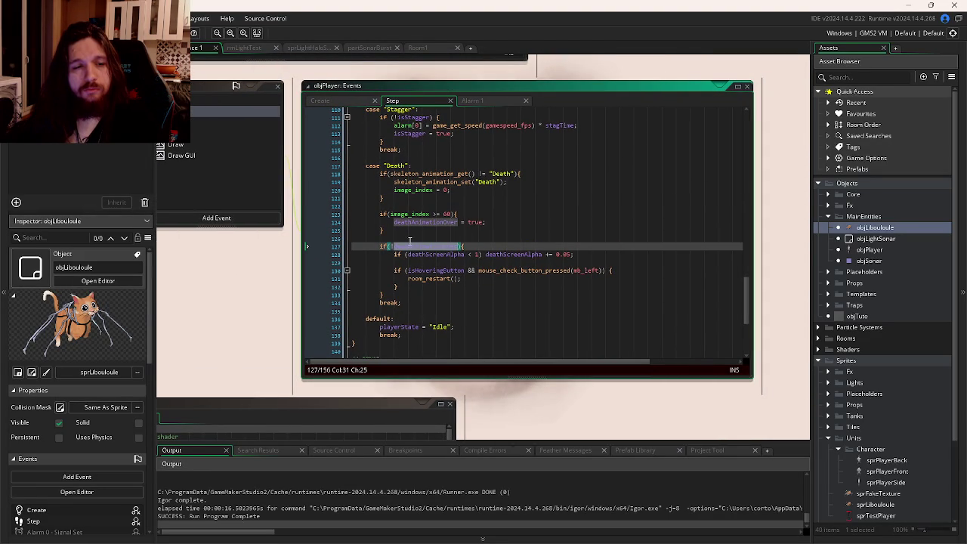
click(394, 247)
key(Home)
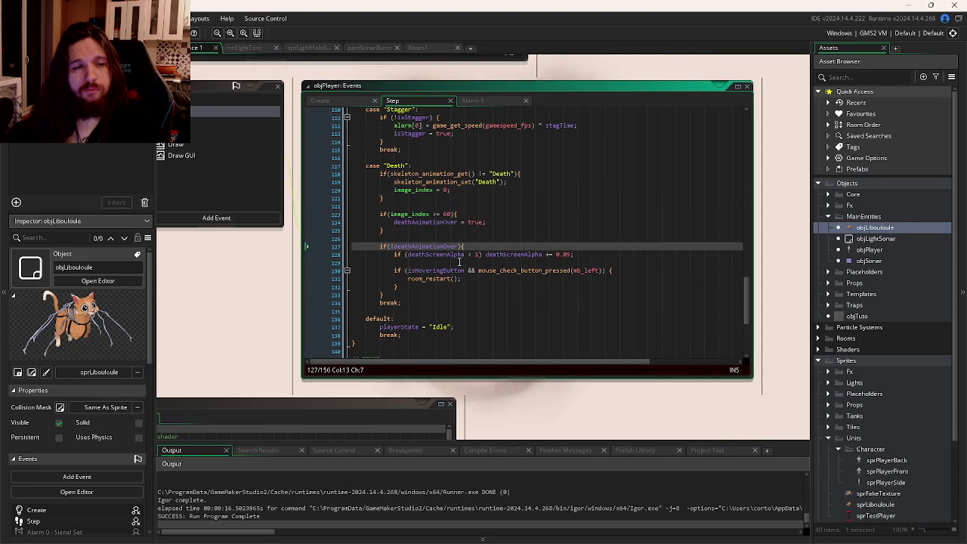
key(BackSpace)
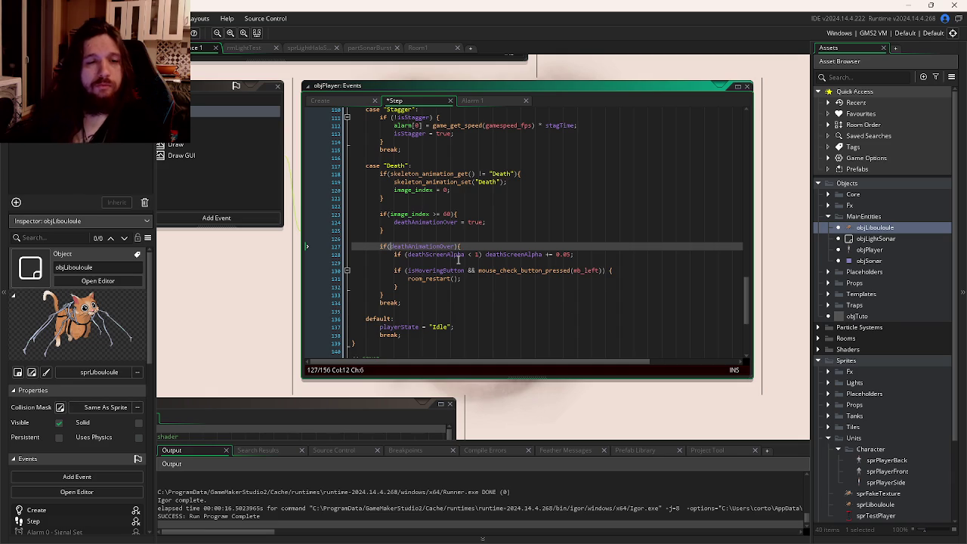
click(498, 270)
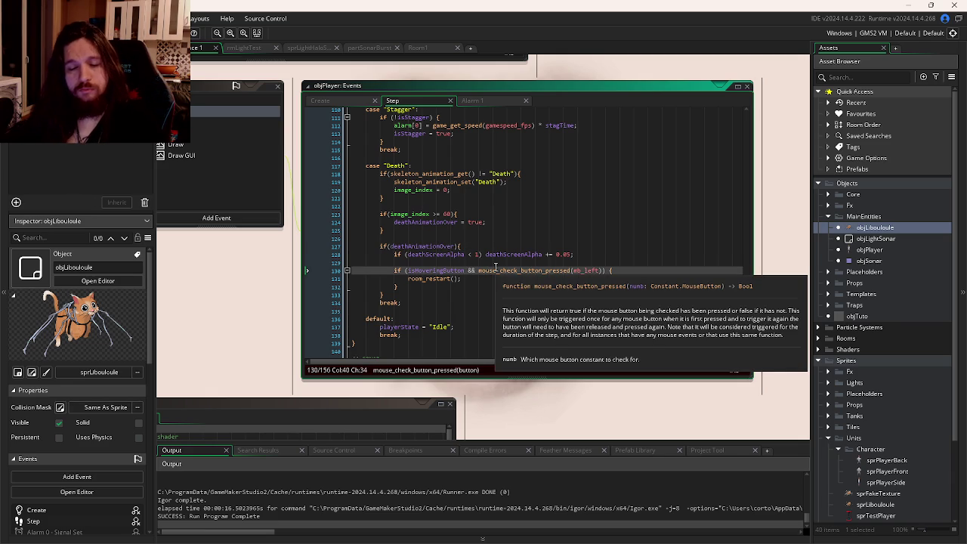
key(ctrl+Tab)
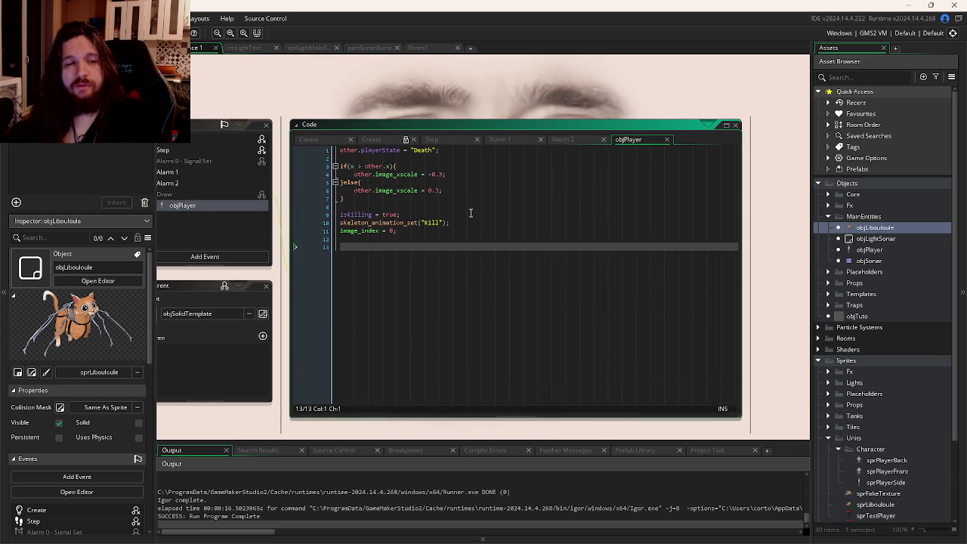
- Add 'path_end();' after image_index = 0 in the collision code, then run the game
click(427, 231)
key(Return)
text(path)
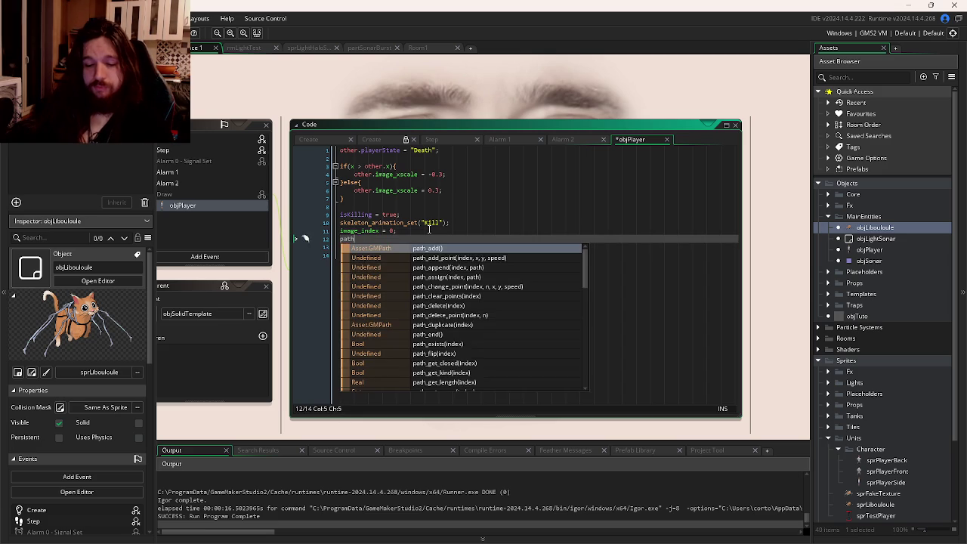
text(_end)
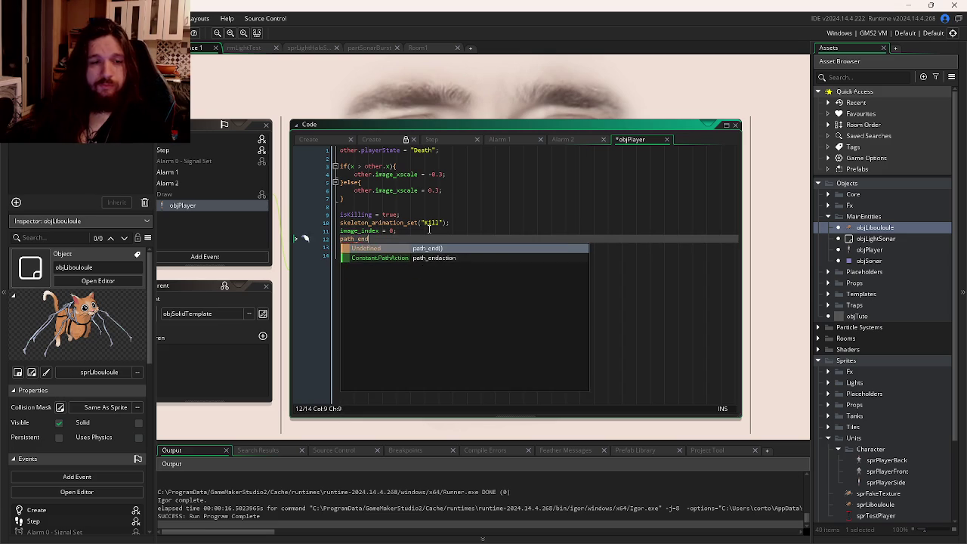
key(Return)
text(;)
key(F5)
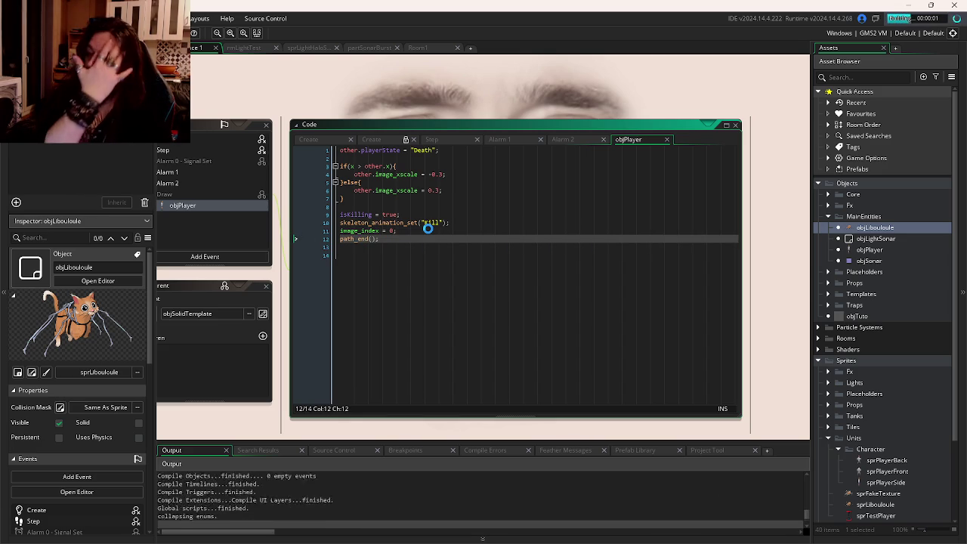
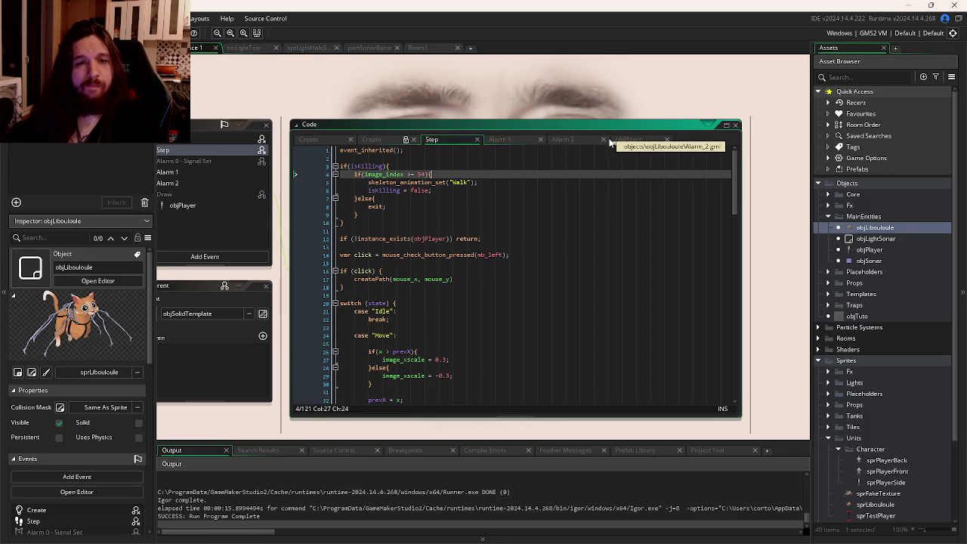
- Add 'image_speed = 0;' after deathAnimationOver = true in objPlayer's Step event Death case
click(615, 142)
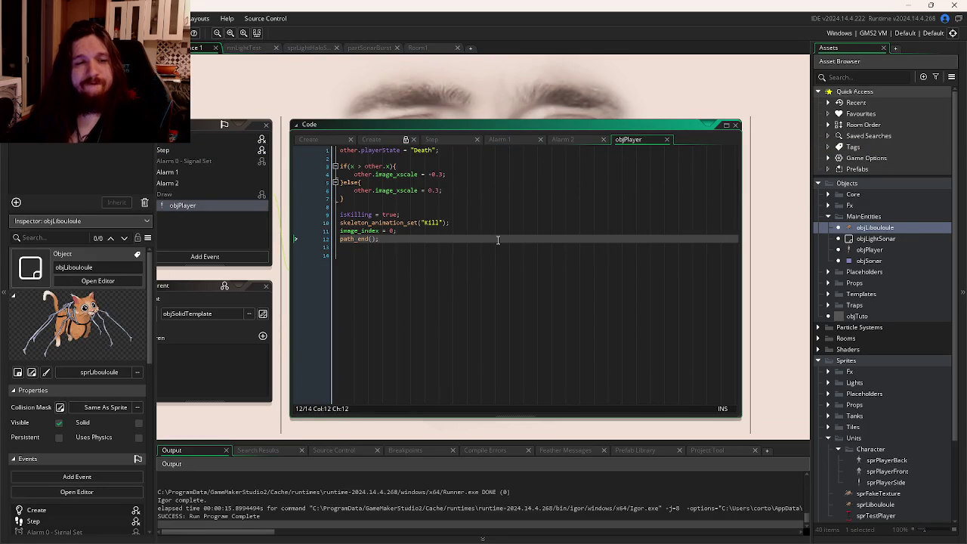
key(ctrl+Tab)
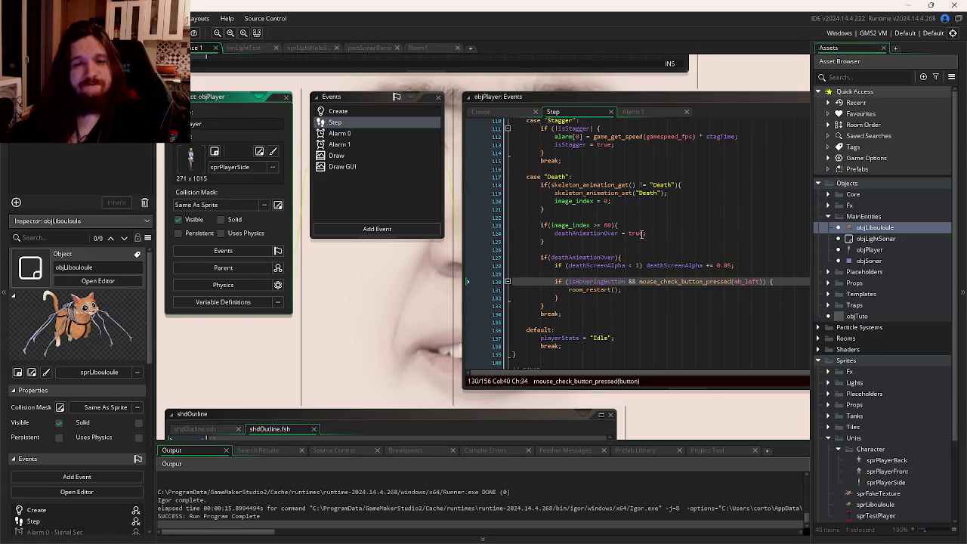
key(Return)
text(image)
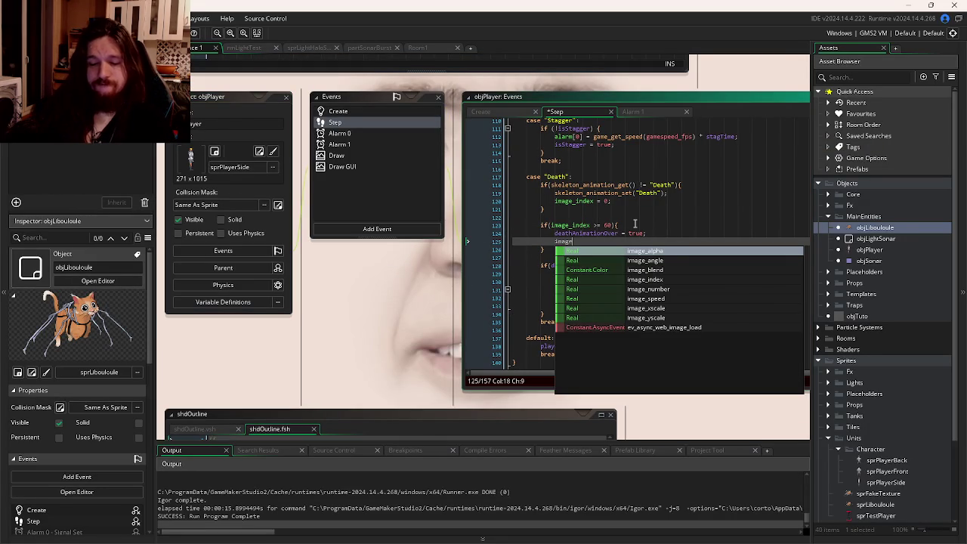
text(_speed = 0;)
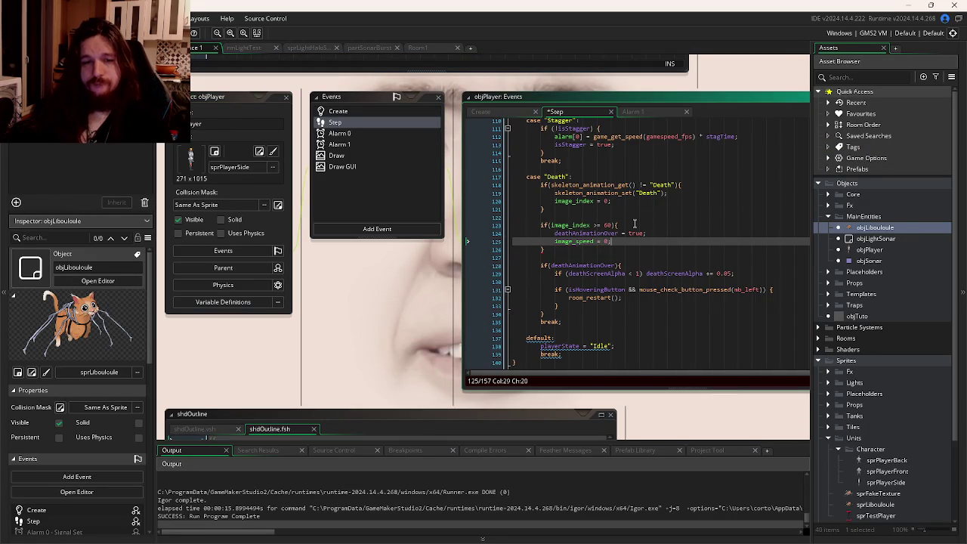
key(ctrl+Tab)
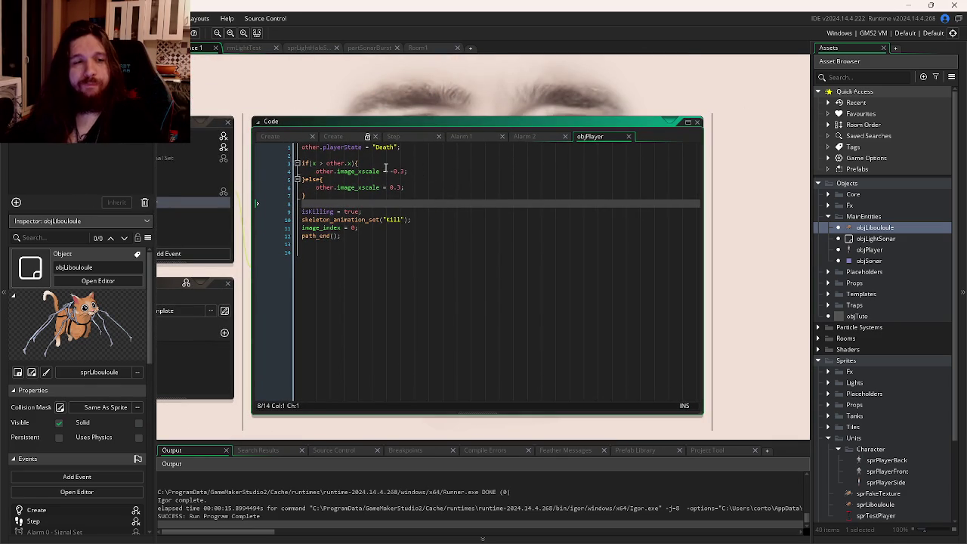
- Flip the image_xscale signs in the kill code (0.3 and -0.3) and save the collision code
click(392, 171)
text(-)
key(BackSpace)
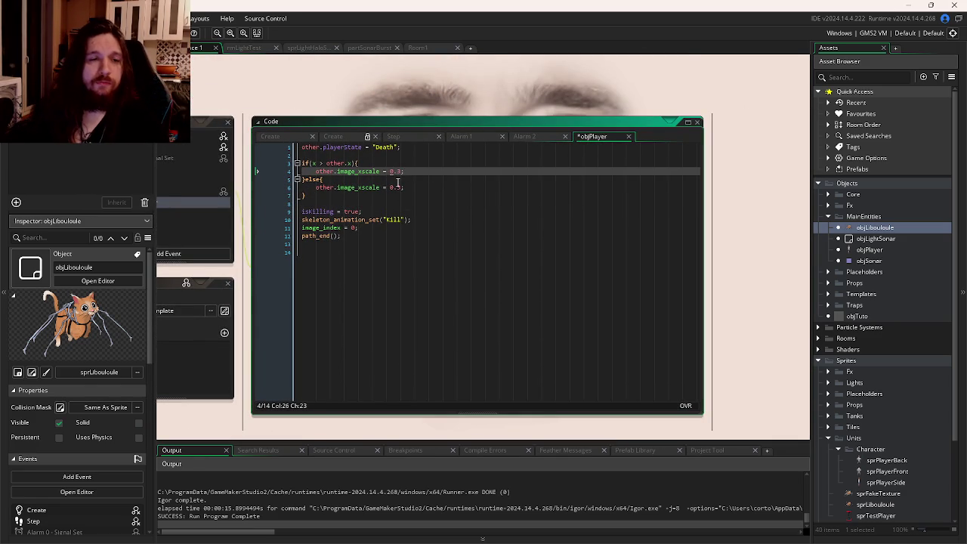
key(Down)
key(Down)
text(-)
key(ctrl+s)
- Review the Step and Create event code alongside the player collision code
click(421, 202)
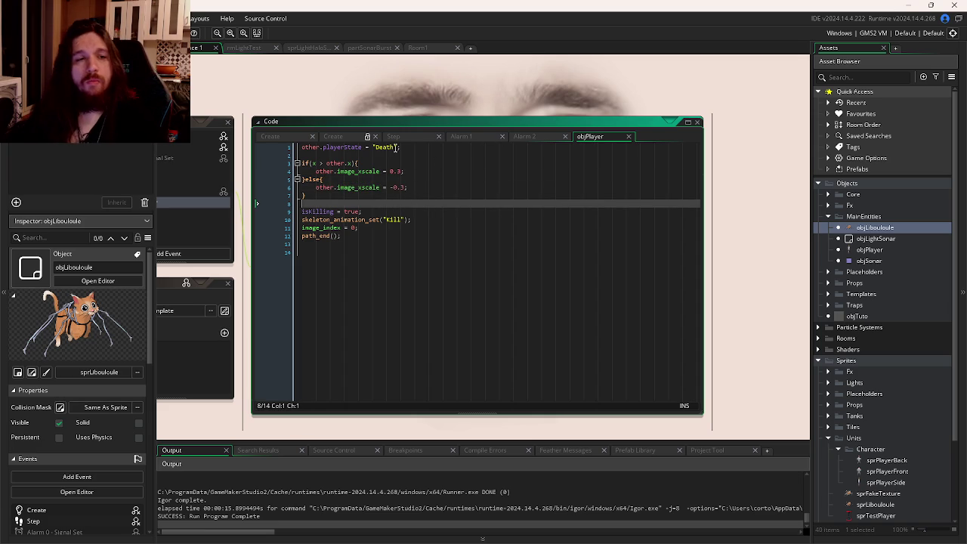
click(394, 137)
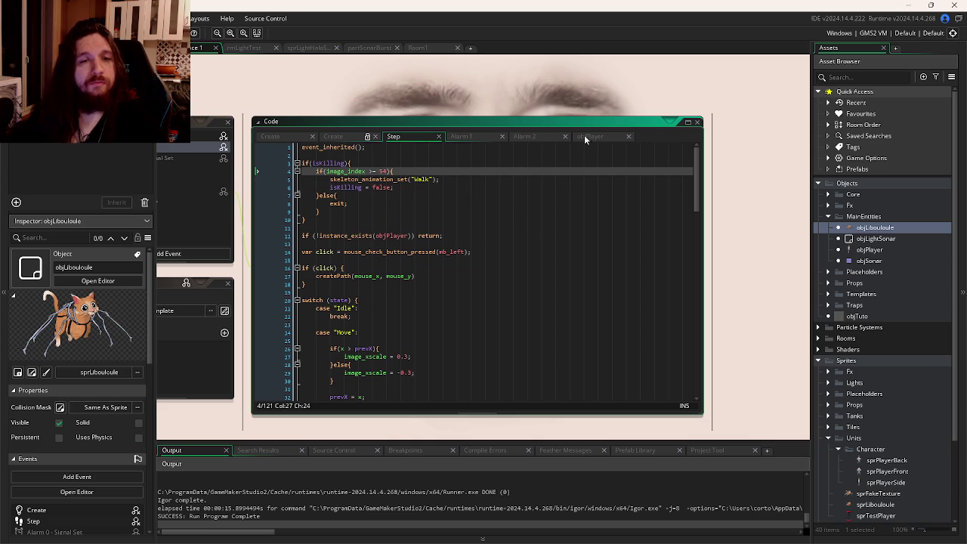
click(351, 138)
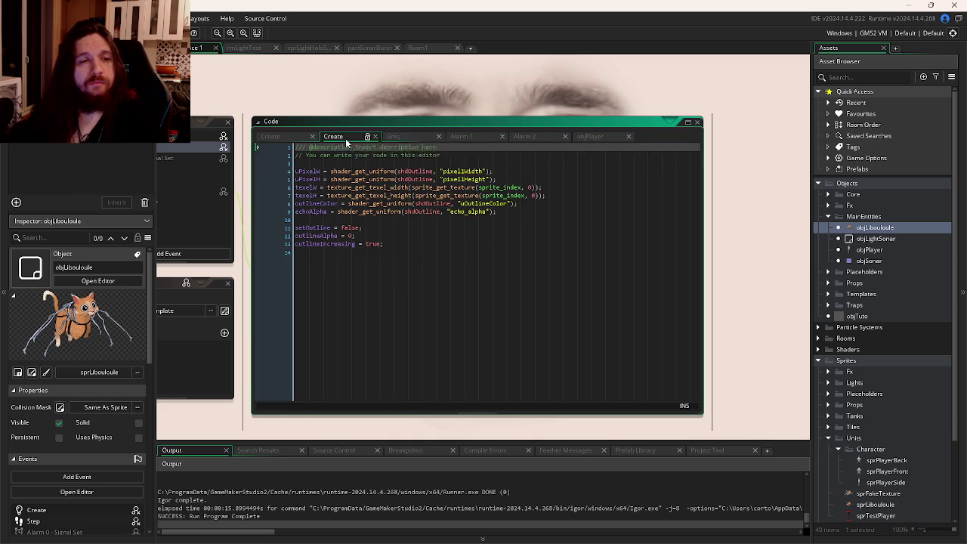
click(580, 138)
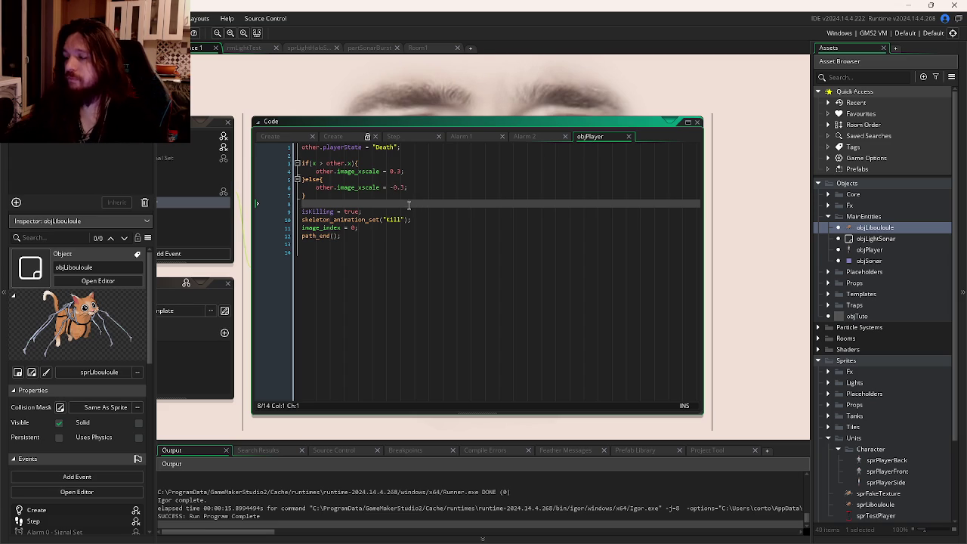
mouse_move(381, 189)
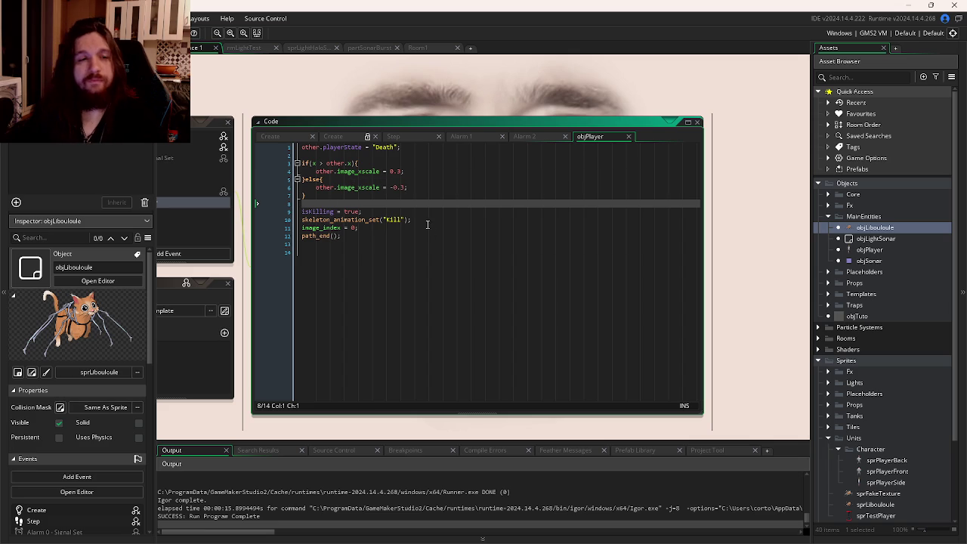
click(373, 162)
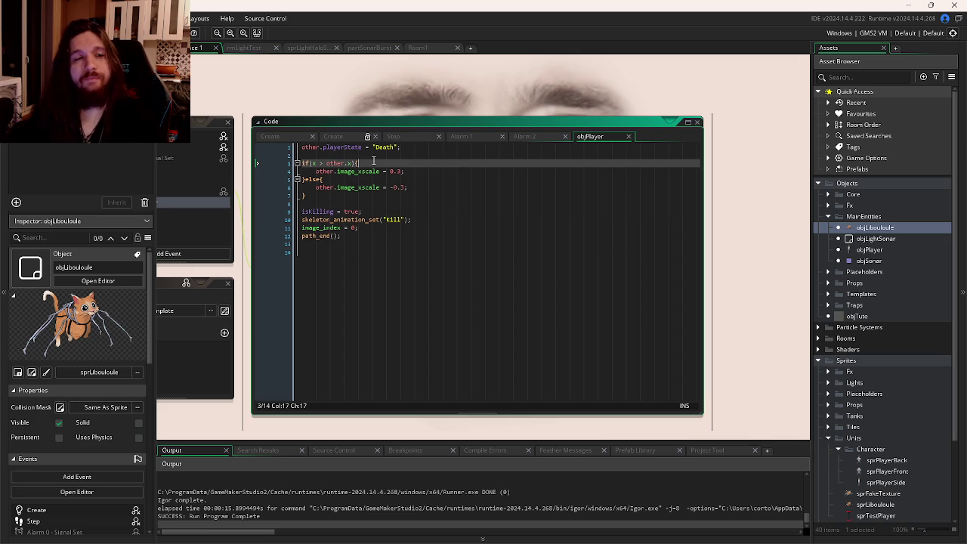
click(353, 211)
click(429, 220)
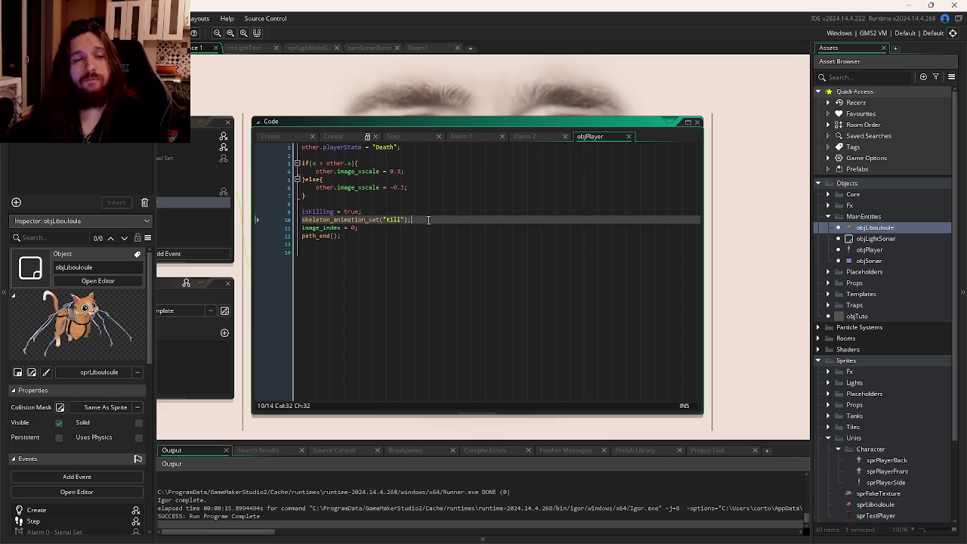
- Check the Kill animation in Spine, then build and run the game with F5
key(alt+Tab)
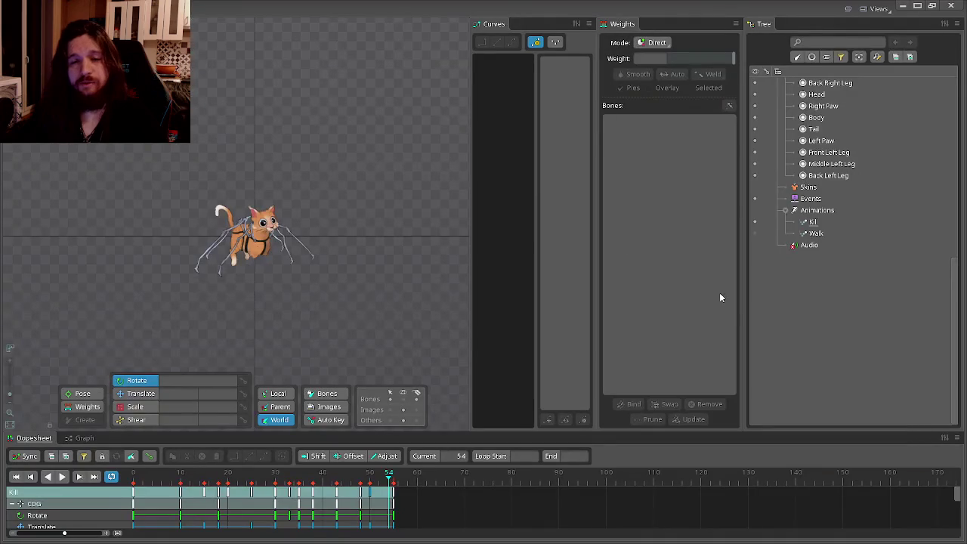
key(alt+Tab)
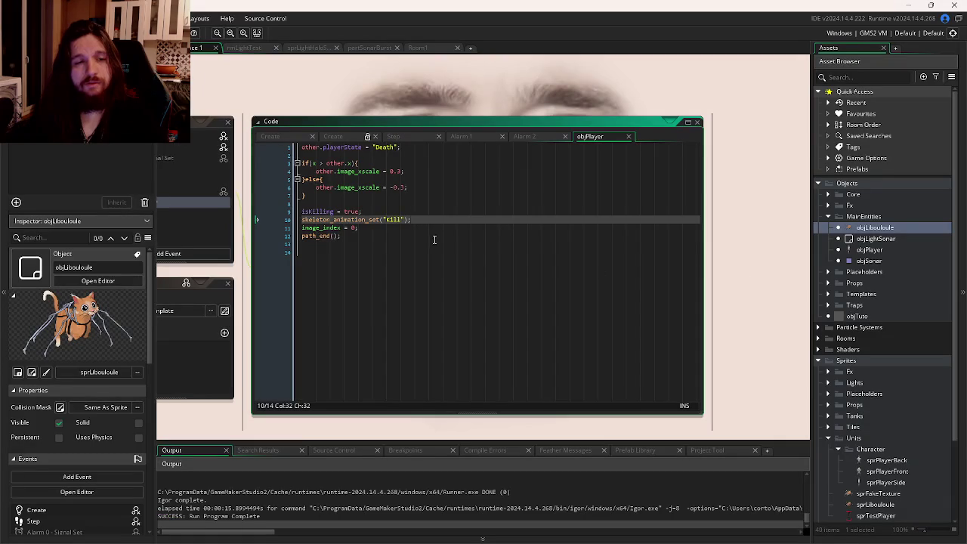
click(429, 226)
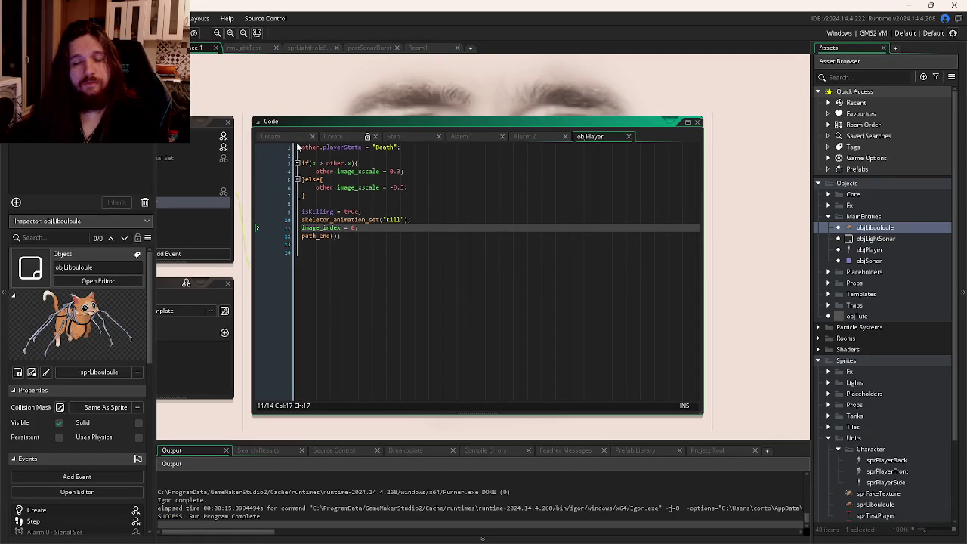
key(F5)
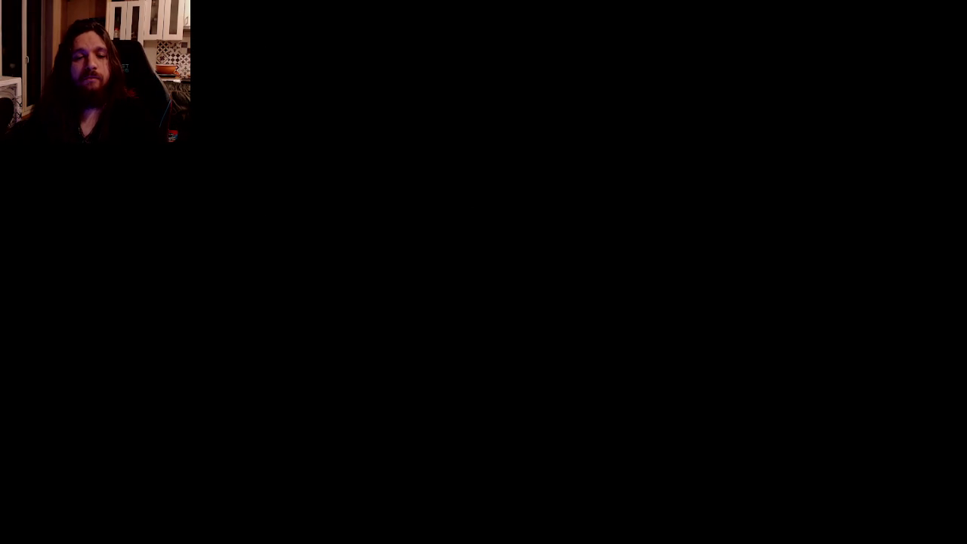
key(d)
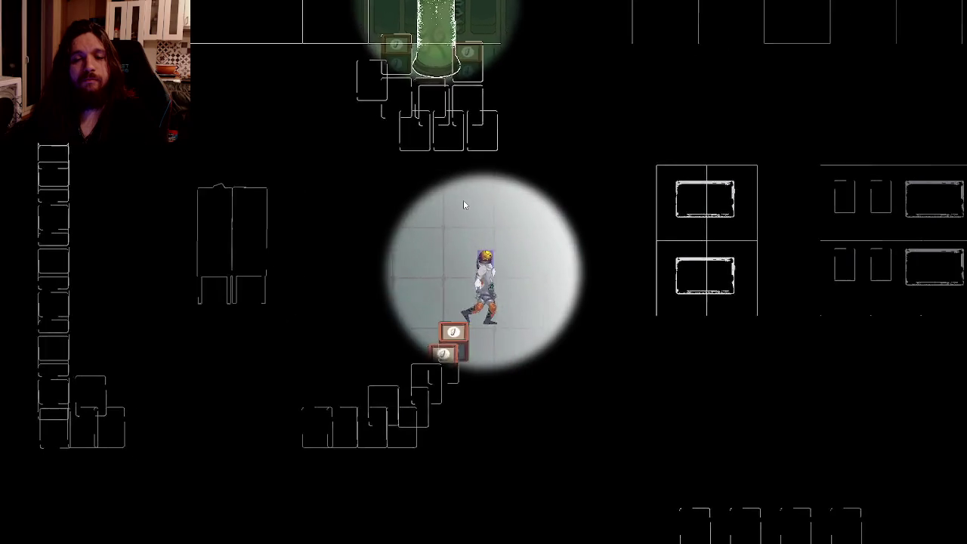
key(s)
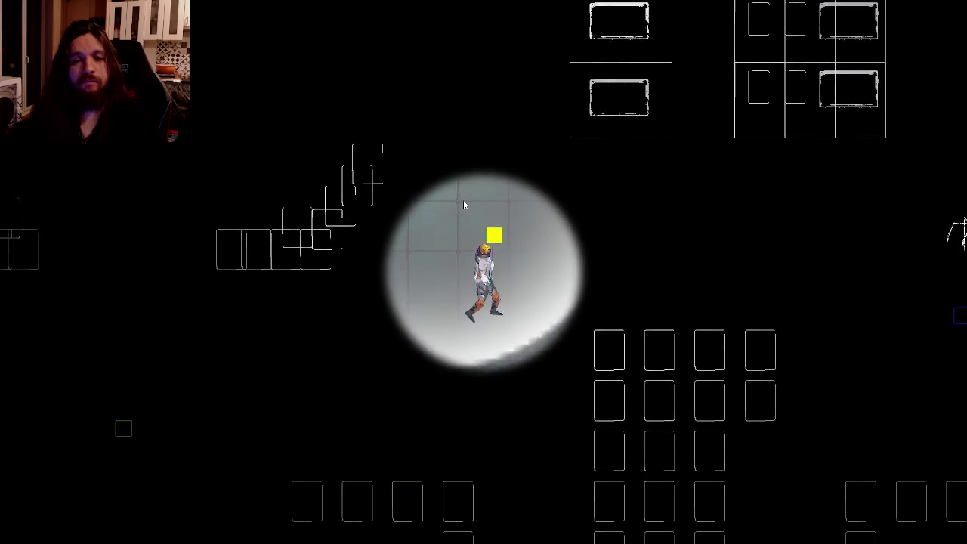
key(d)
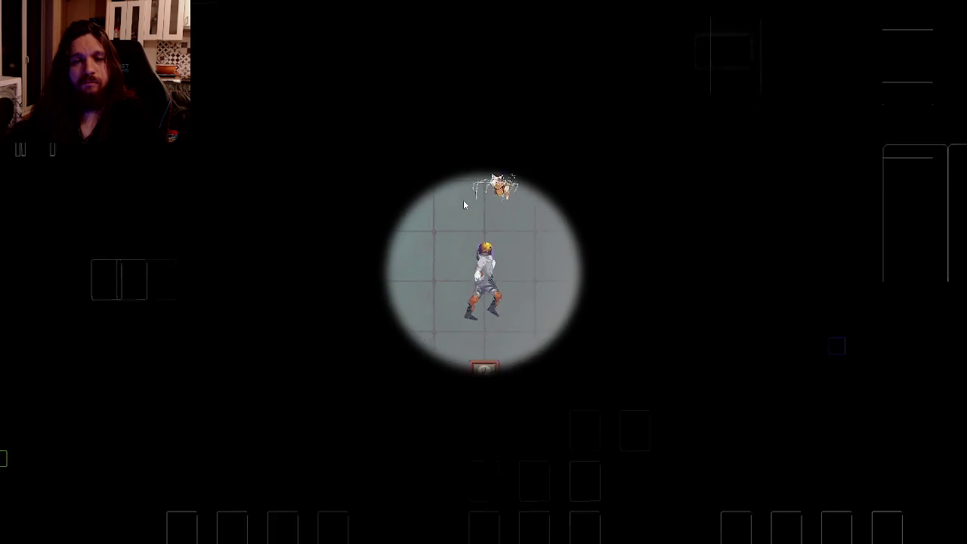
key(w)
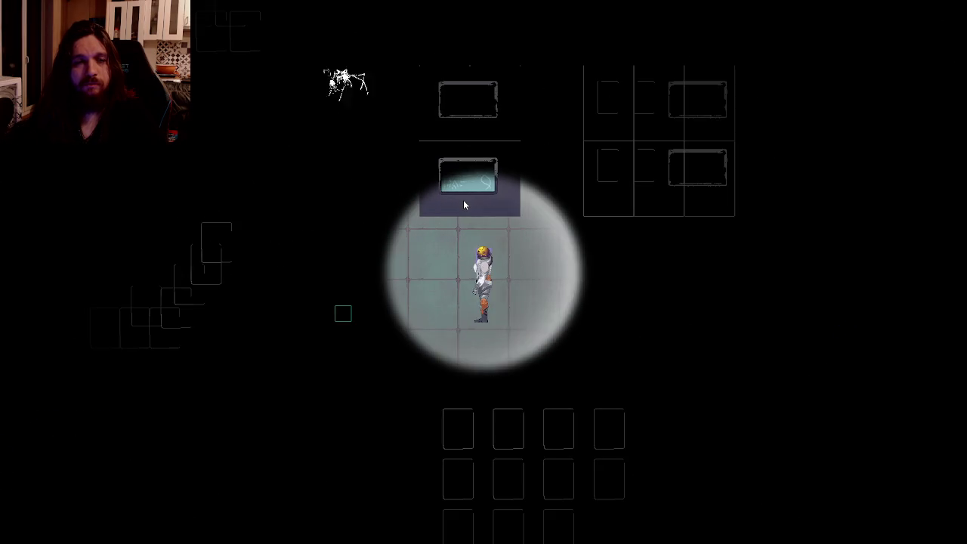
key(d)
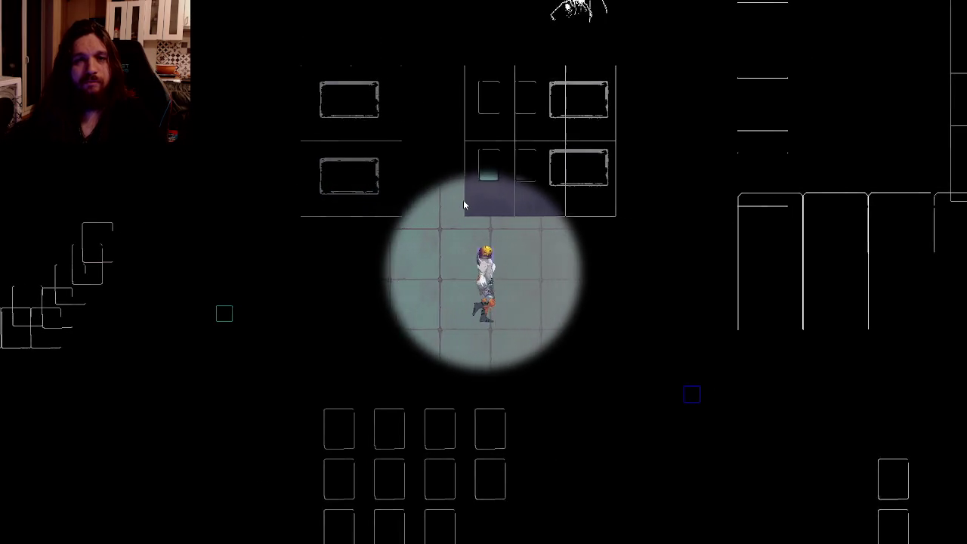
key(d)
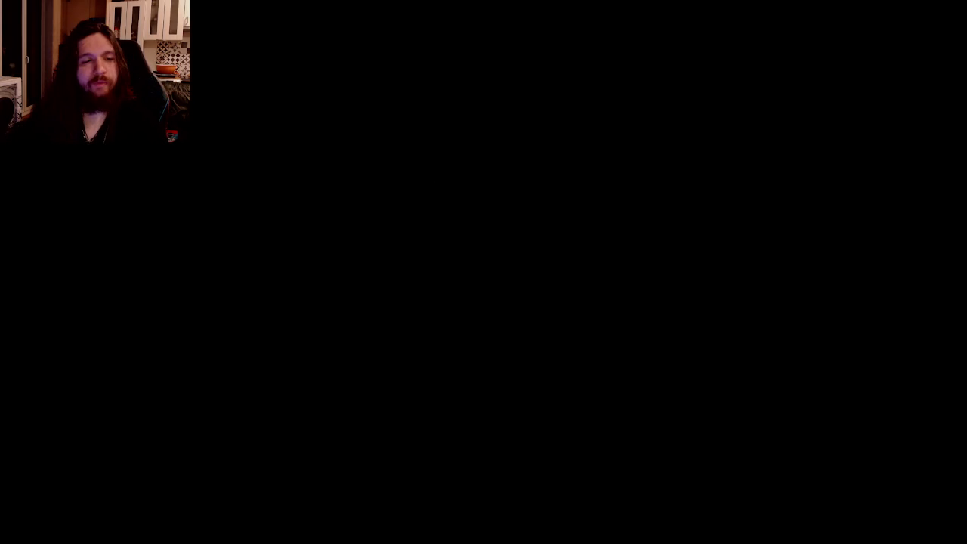
- Wrap the kill lines in an if(!isKilling) condition in the collision code
click(367, 228)
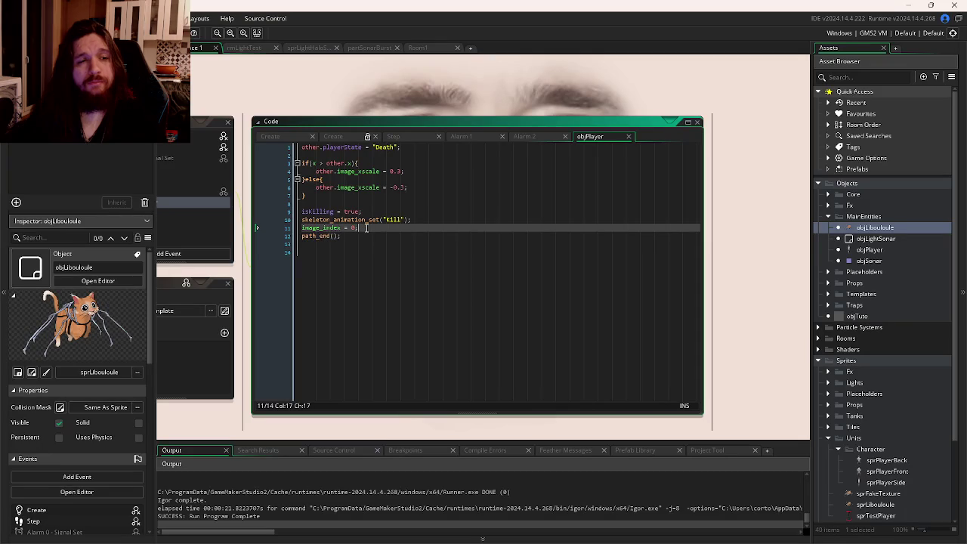
drag(360, 240, 304, 211)
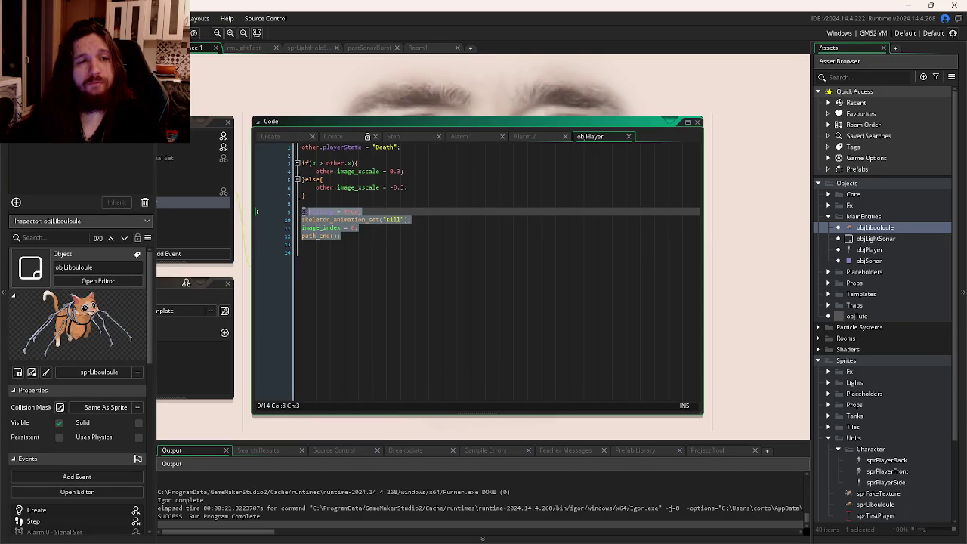
click(368, 204)
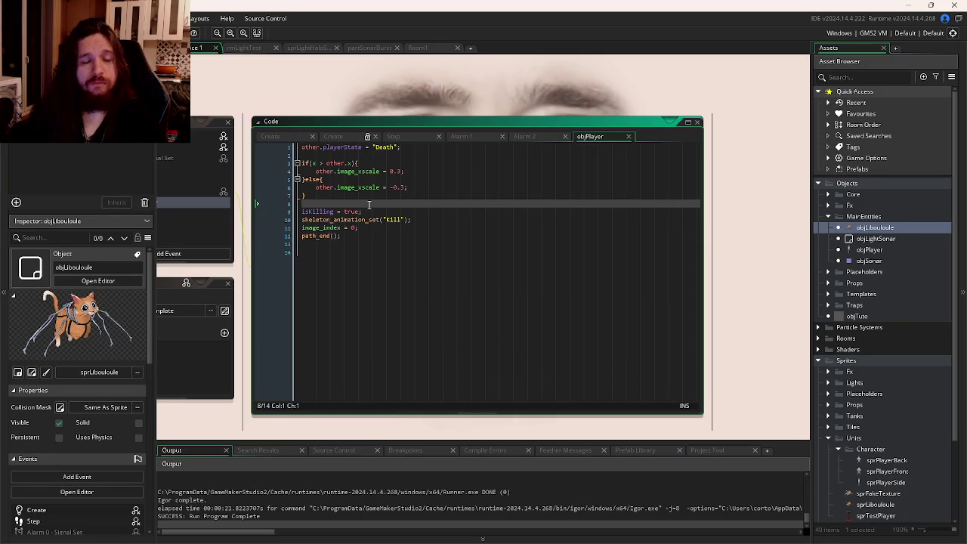
key(Return)
text(if(not)
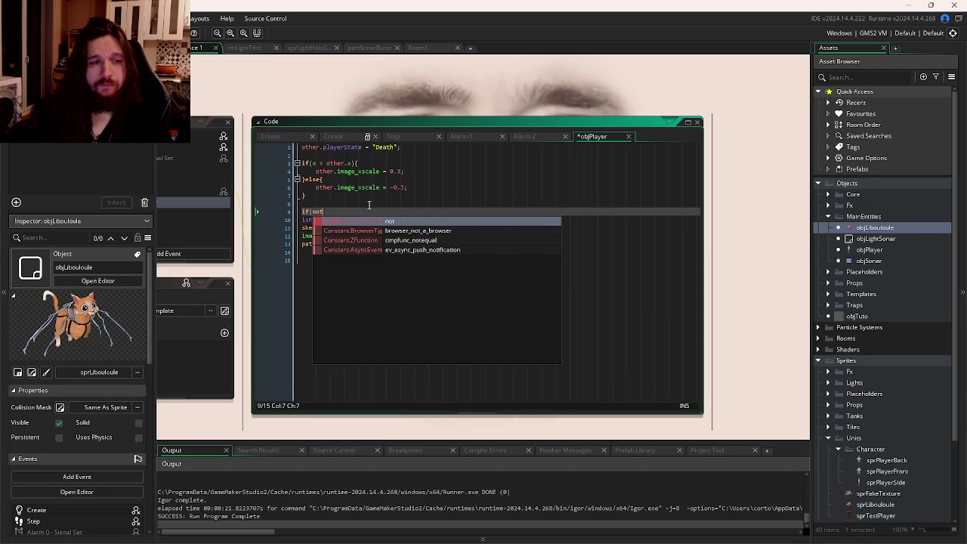
key(BackSpace)
key(BackSpace)
key(BackSpace)
text(Killing))
key(Down)
key(Down)
key(Down)
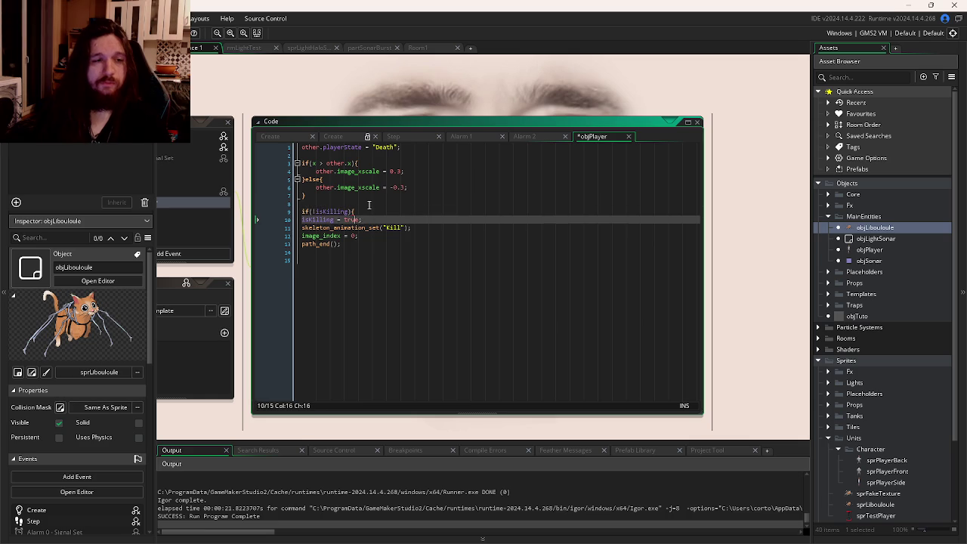
key(Return)
text(})
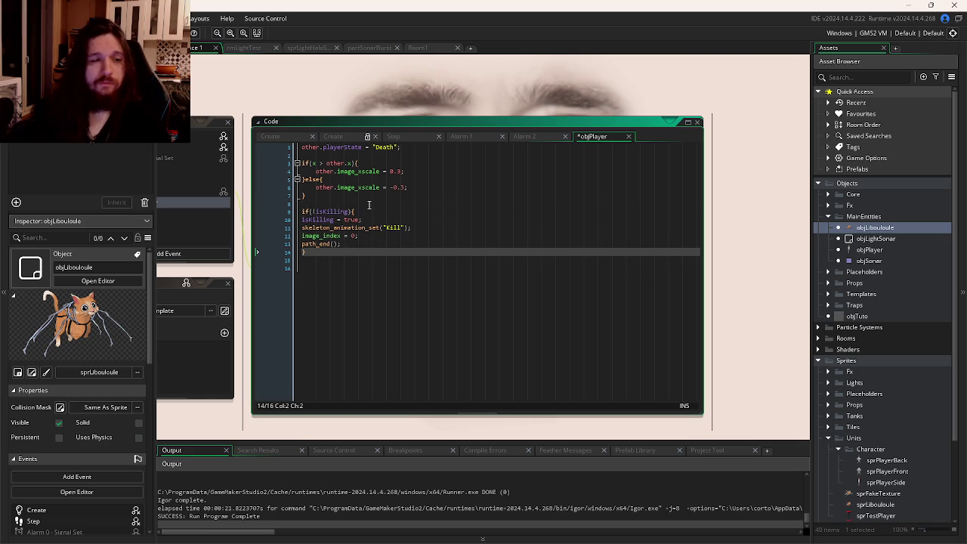
- Indent the isKilling block and save the objPlayer collision code
drag(357, 248, 301, 215)
key(Tab)
click(441, 204)
key(ctrl+s)
- Delete 'isKilling = false;' from the Step event and launch a test run
click(407, 136)
drag(394, 188, 295, 187)
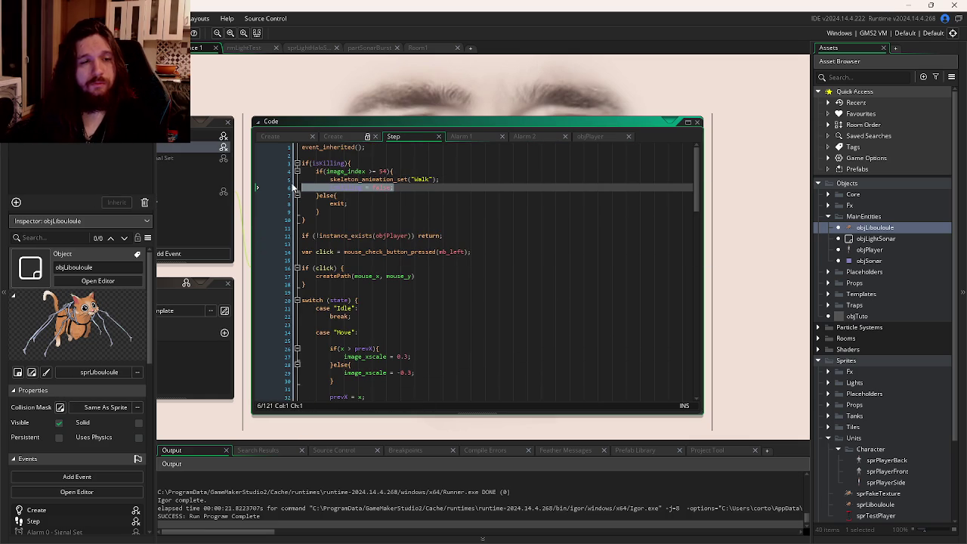
key(BackSpace)
key(BackSpace)
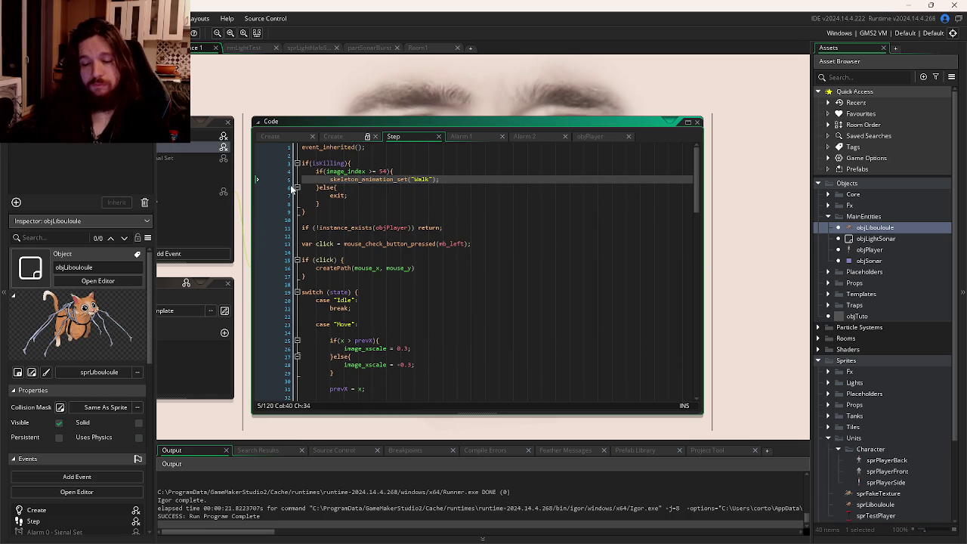
key(F5)
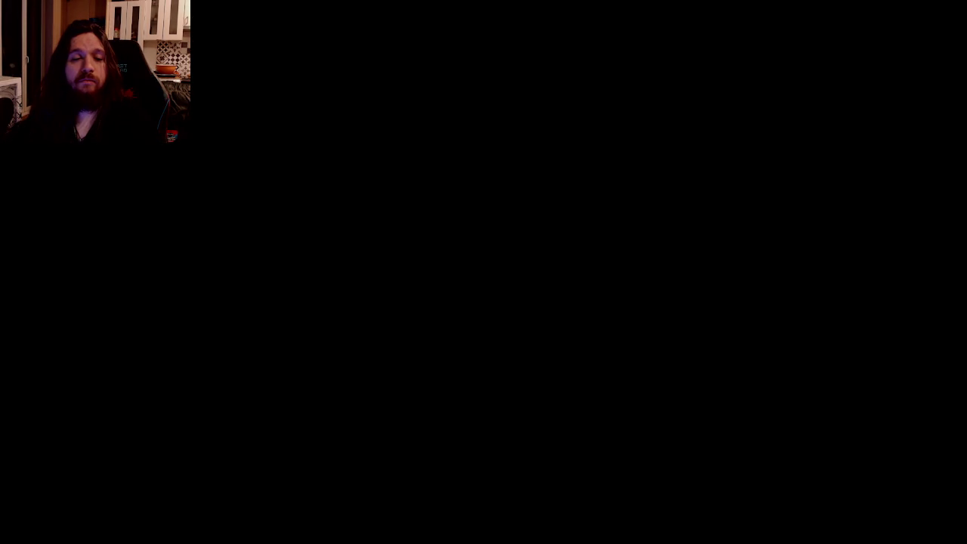
- Walk the player right into the spider and restart the level after dying
key(Right)
key(Right)
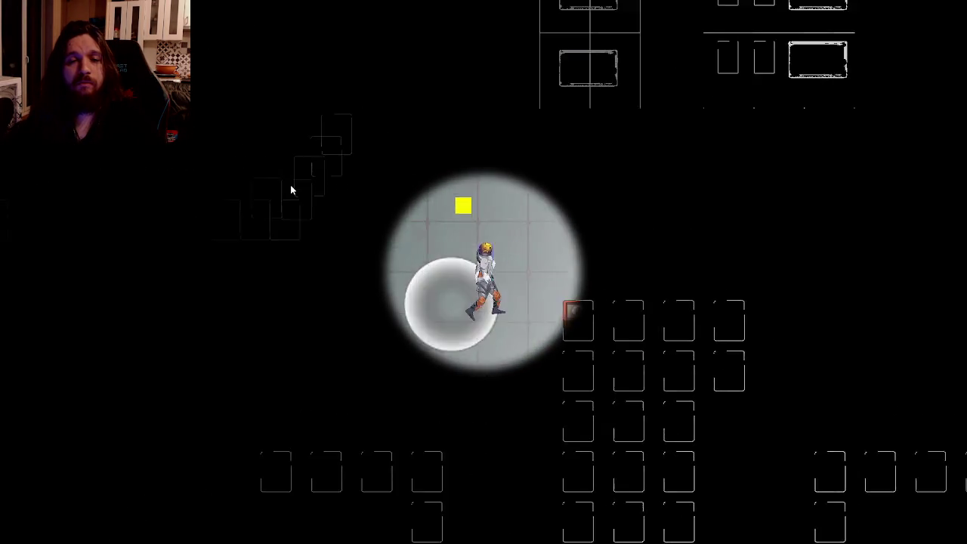
key(Right)
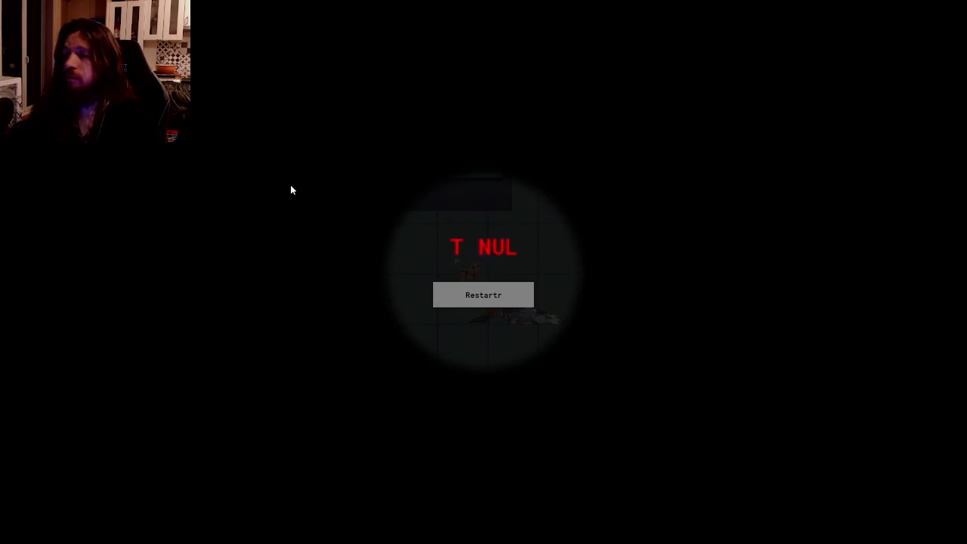
click(480, 294)
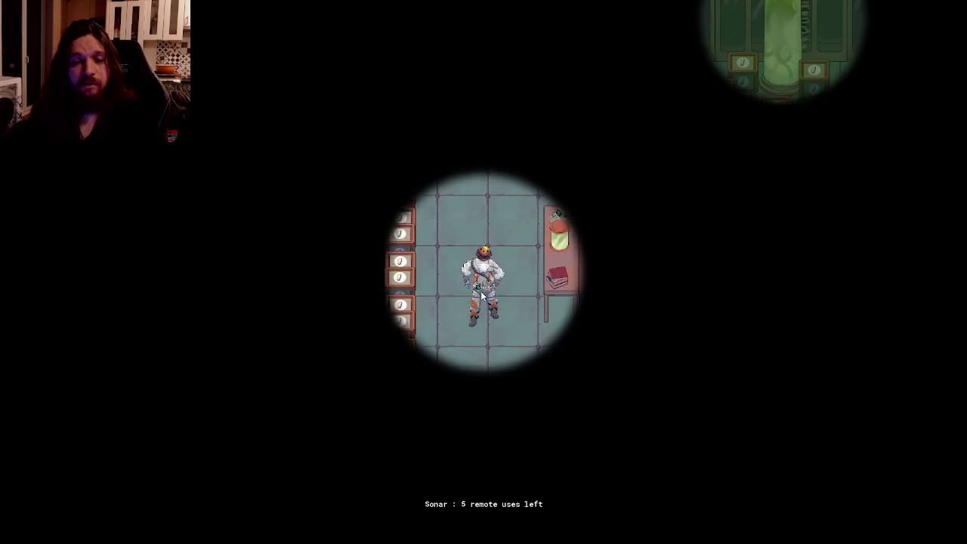
- Walk the player through the room into the spider again, restart, then close the game
key(s)
key(d)
key(s)
key(d)
key(s)
key(d)
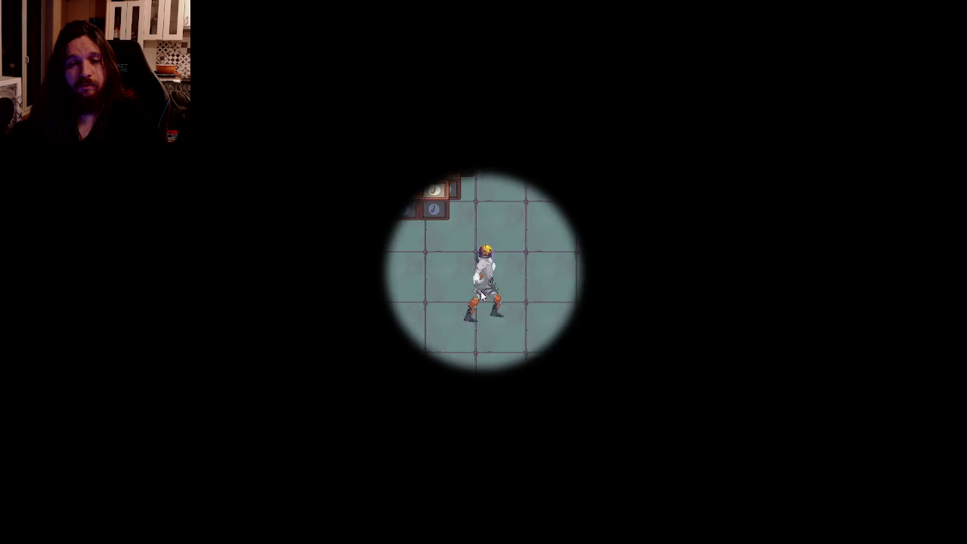
key(w)
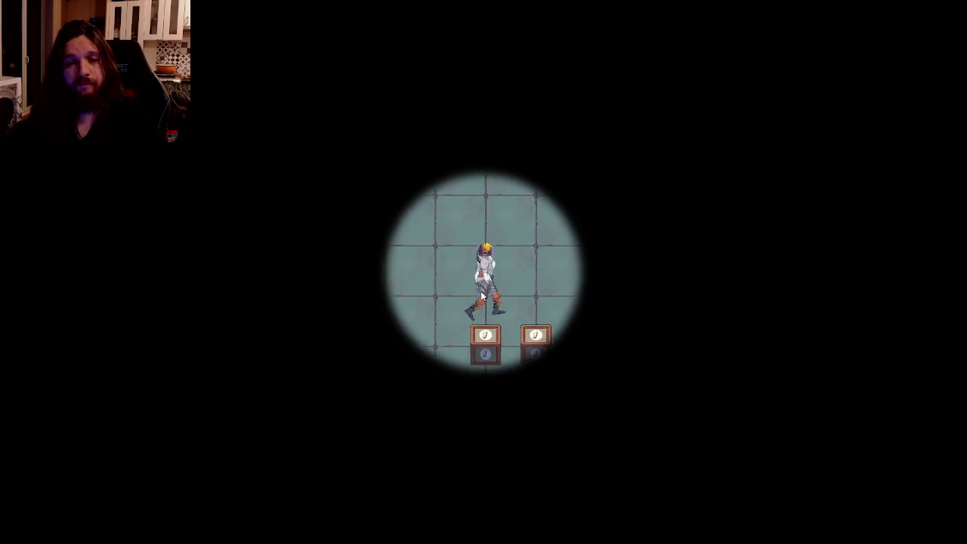
key(d)
key(d)
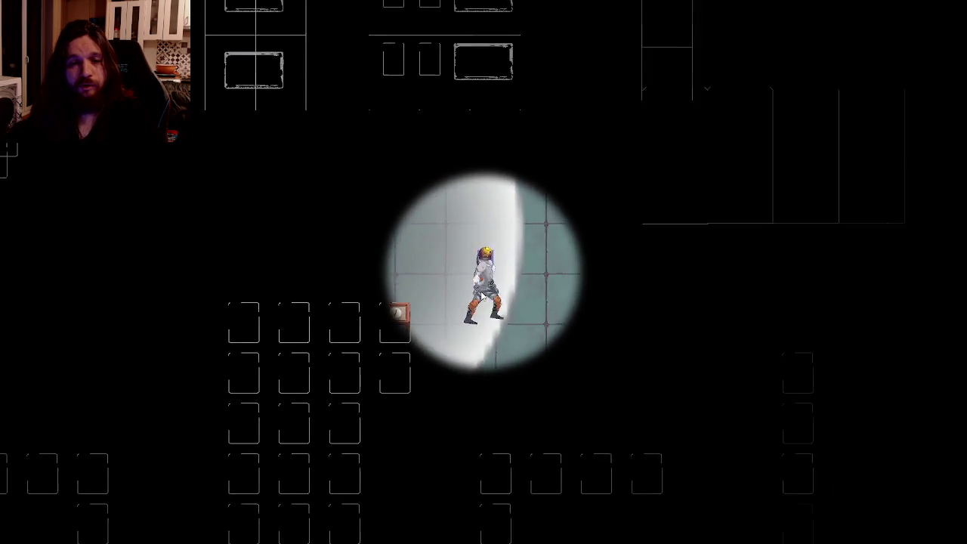
key(s)
key(w)
key(w)
key(d)
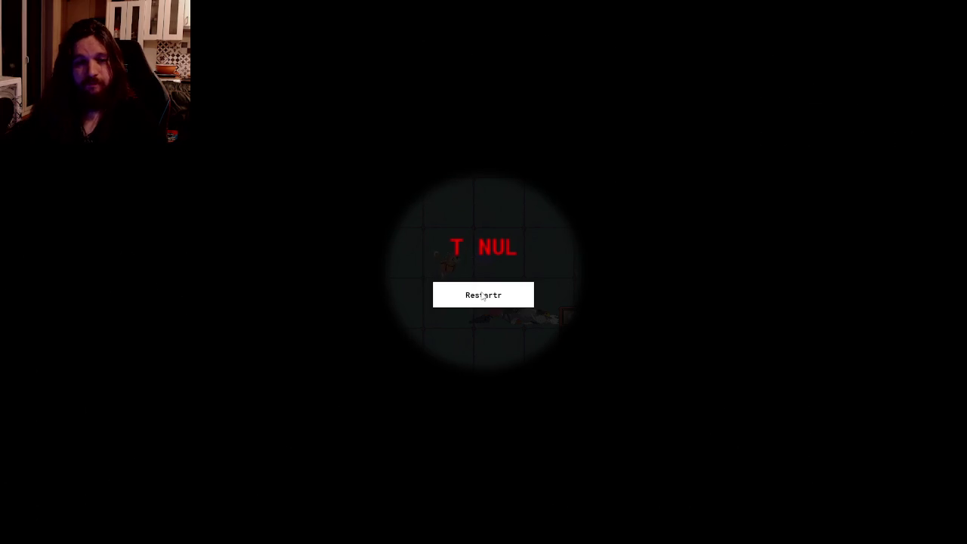
click(497, 309)
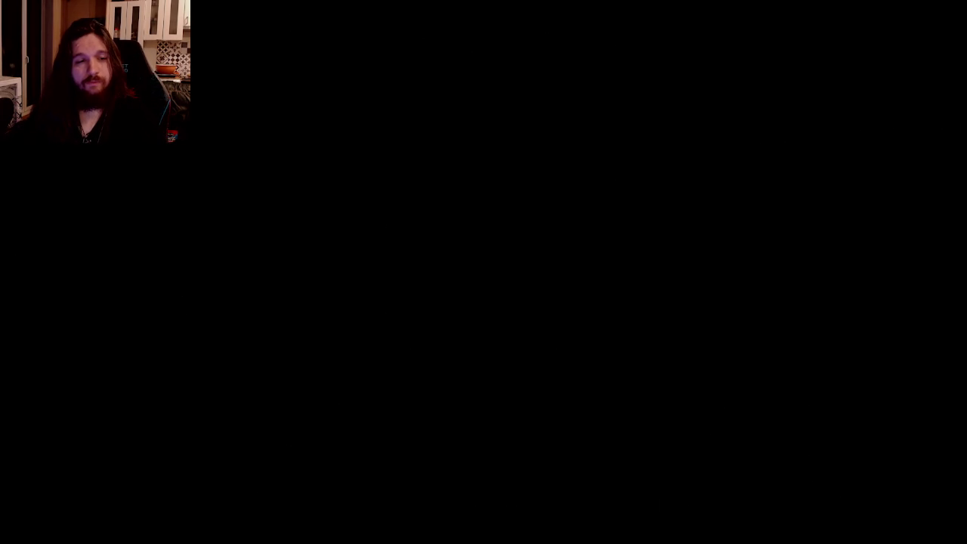
key(Escape)
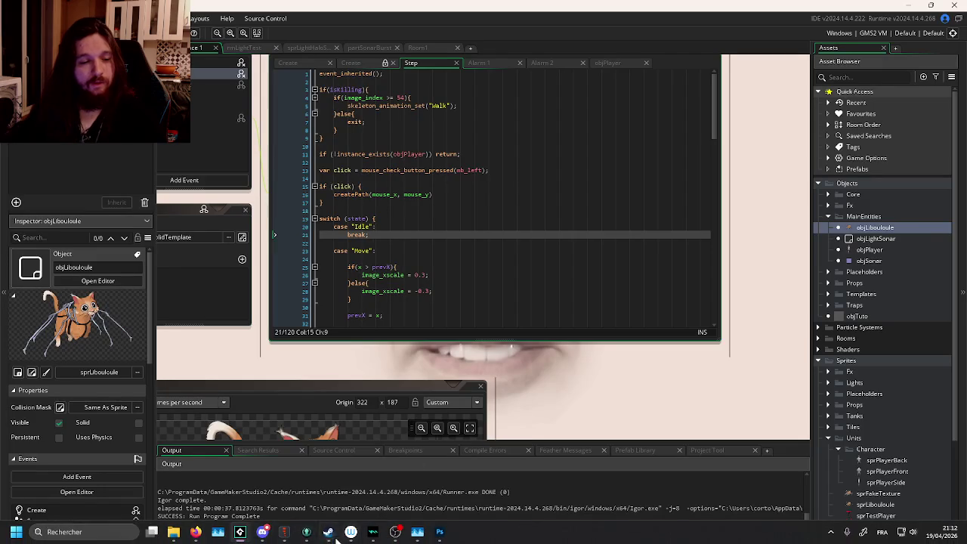
- Stage all five changed files and review objPlayer's Step_0.gml diff
click(306, 534)
click(317, 85)
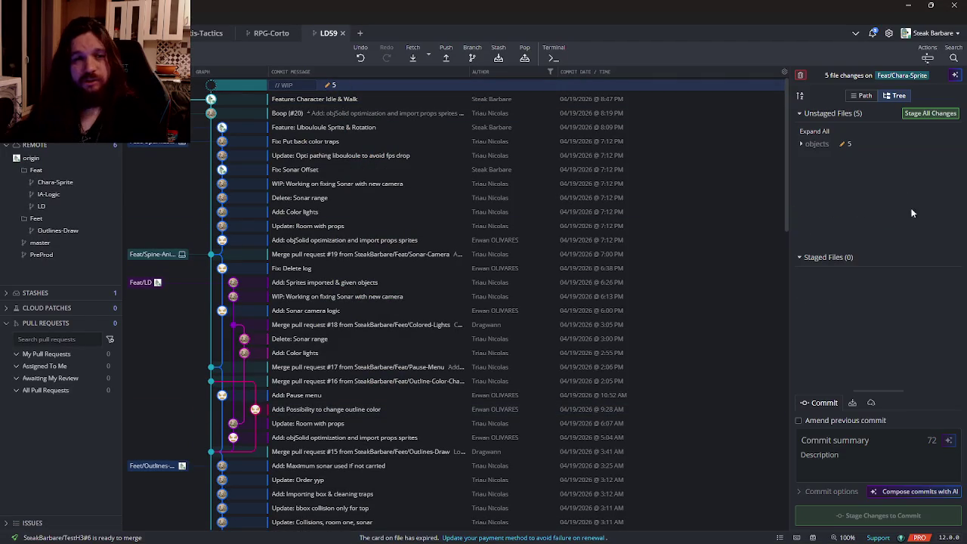
click(929, 117)
click(801, 288)
click(808, 301)
click(808, 361)
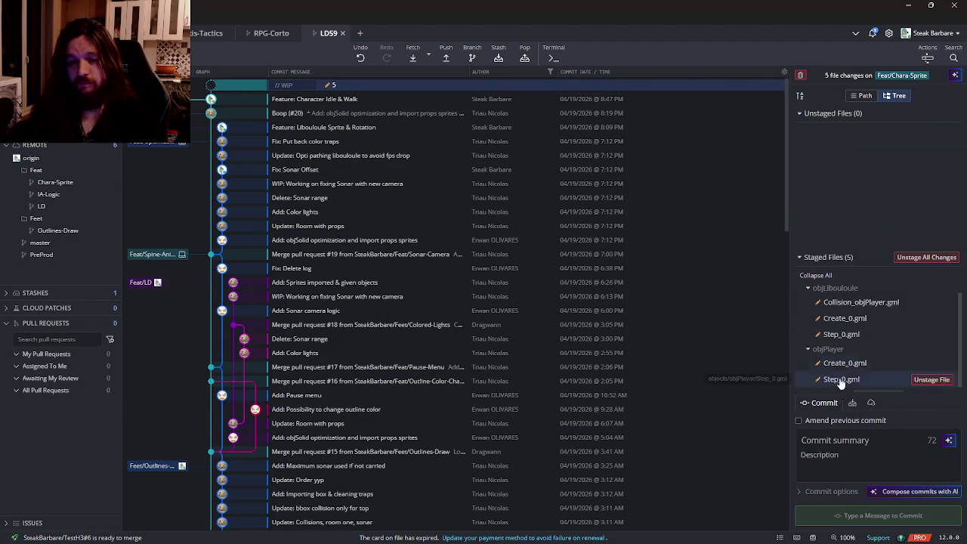
click(834, 388)
scroll(609, 247, down, 14)
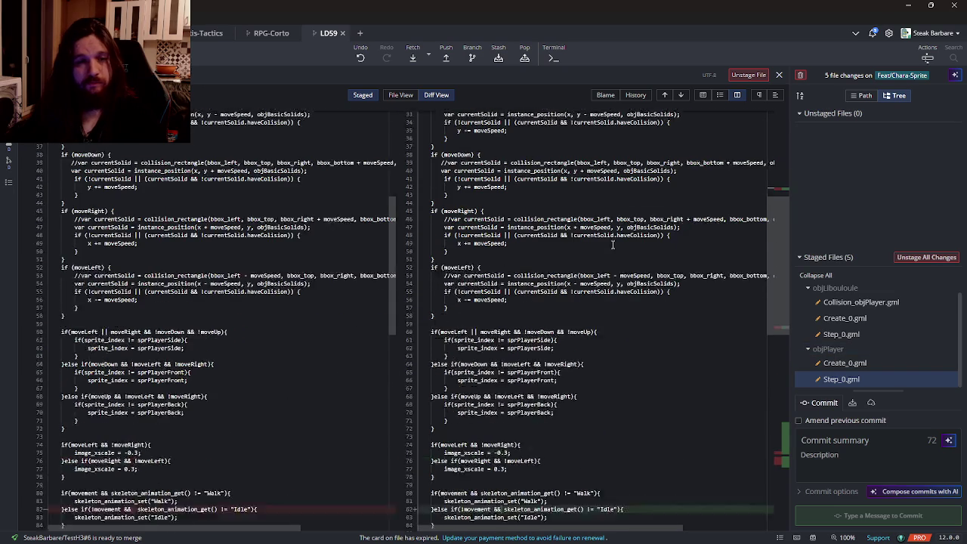
- Commit the staged files with summary 'Feature: Death & Synced Death Animation'
click(877, 438)
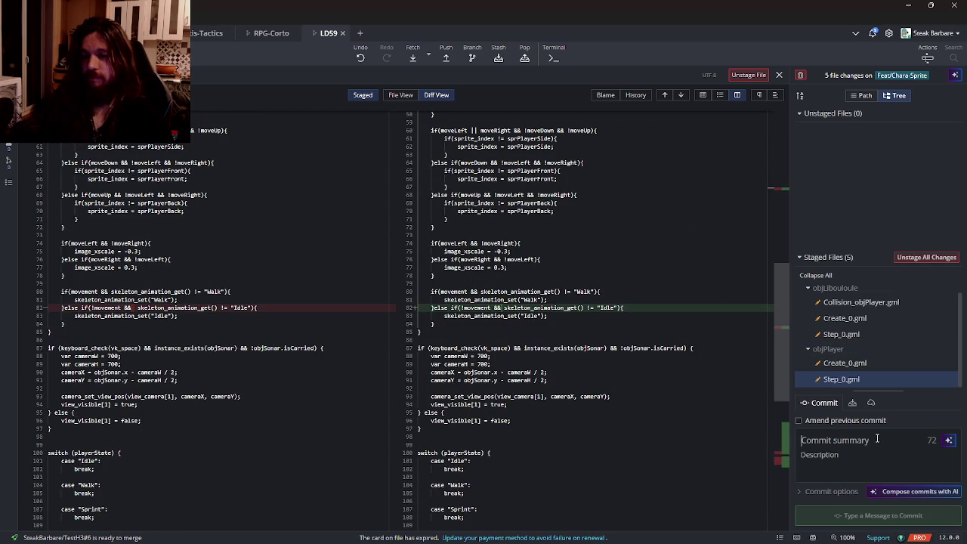
text(U)
key(BackSpace)
key(BackSpace)
text(Feature: )
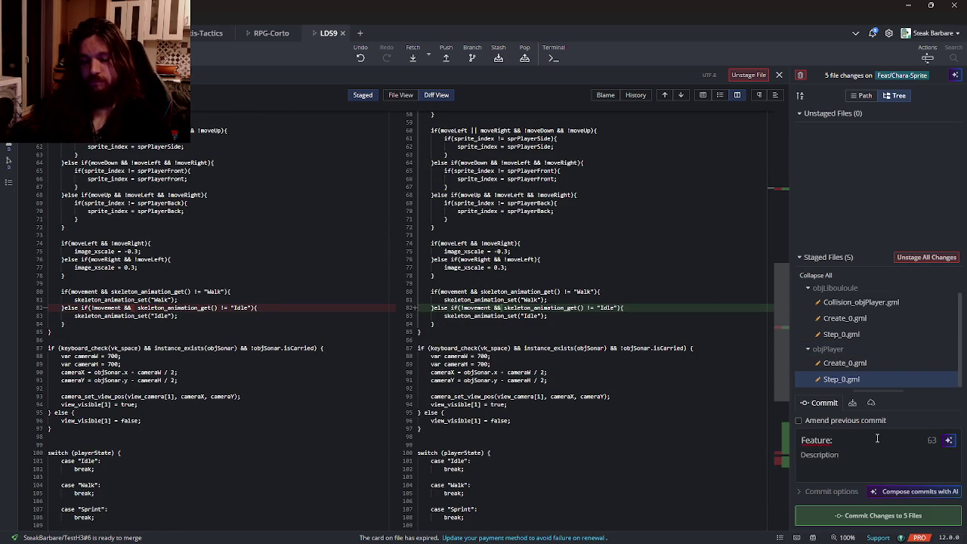
text(Death & )
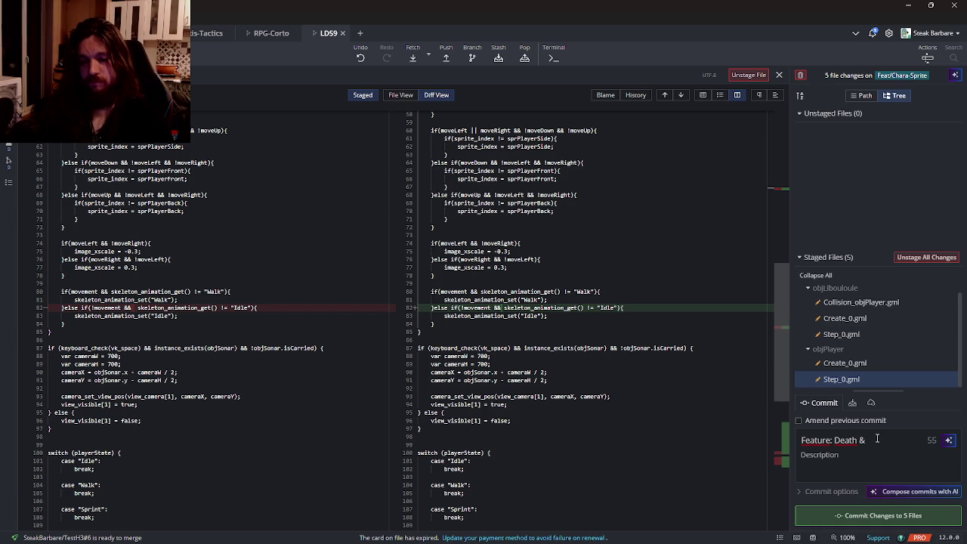
text(Death)
key(BackSpace)
key(BackSpace)
key(BackSpace)
text(Sync)
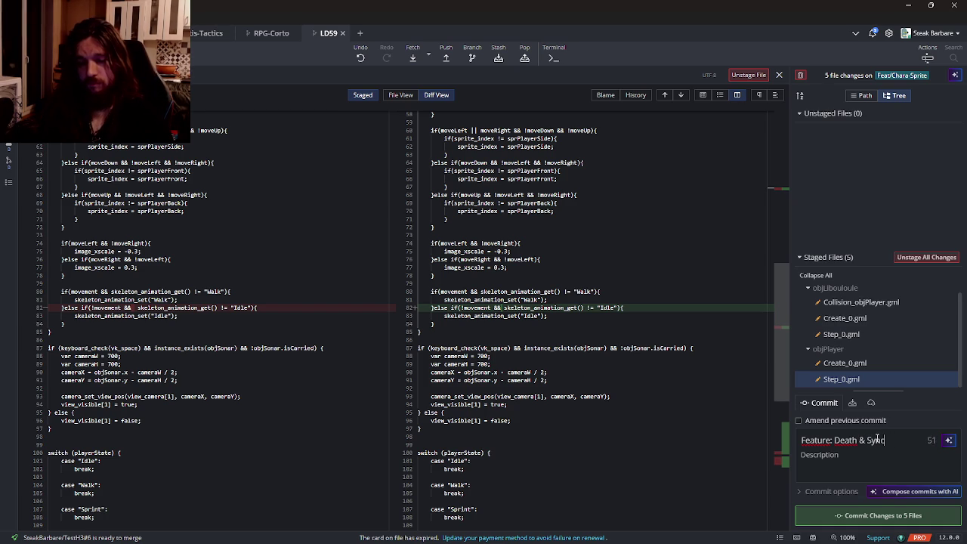
text(ed Death Animation)
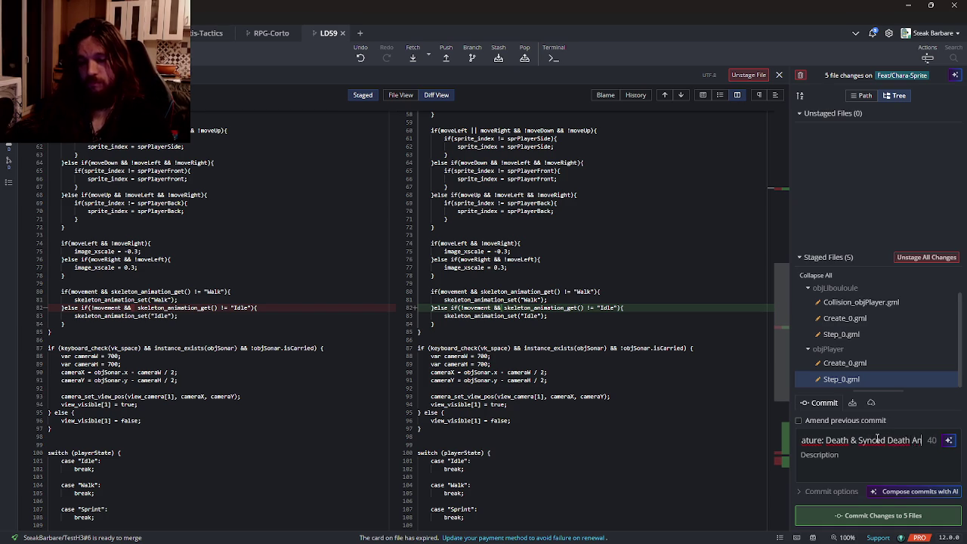
click(881, 515)
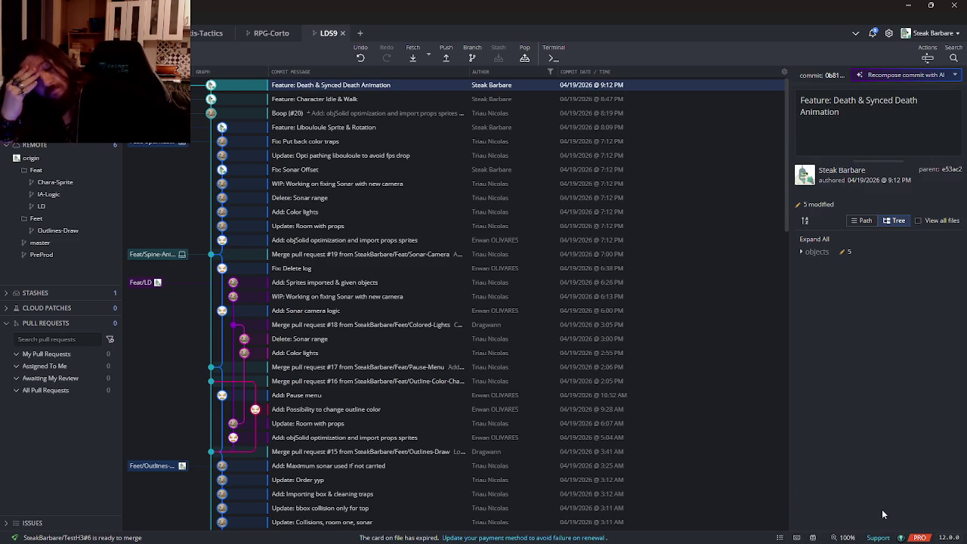
- Push the death-animation commit to the remote, then return to GameMaker
click(446, 57)
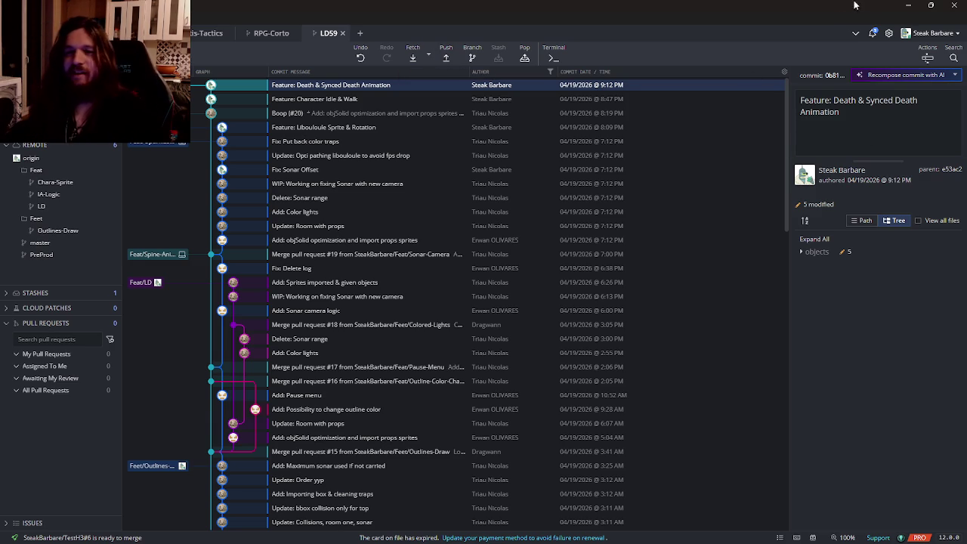
click(906, 7)
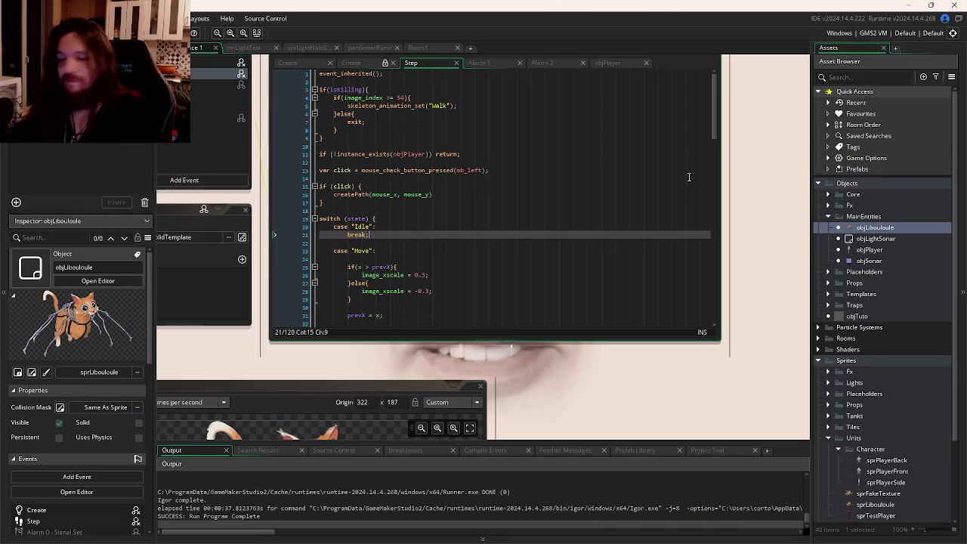
click(588, 212)
key(Up)
key(Up)
key(Up)
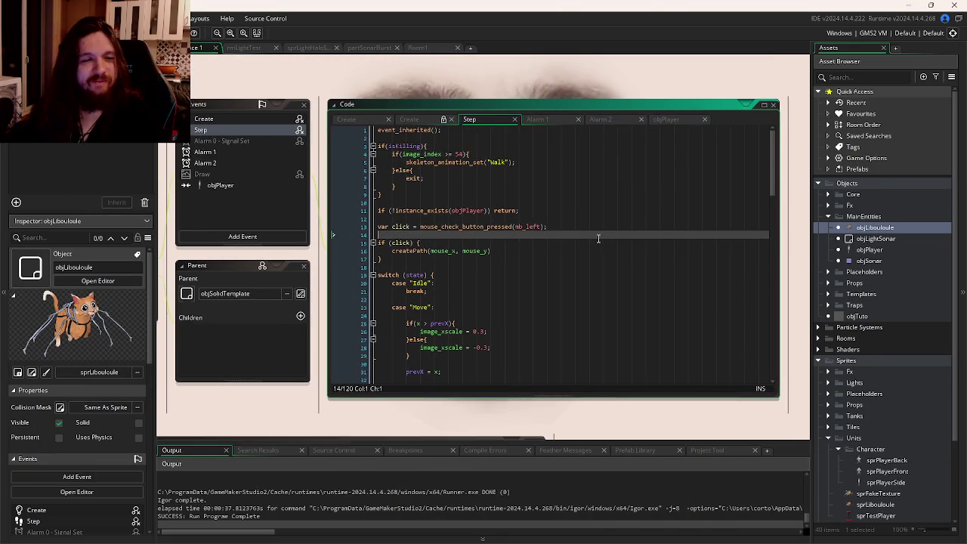
click(586, 221)
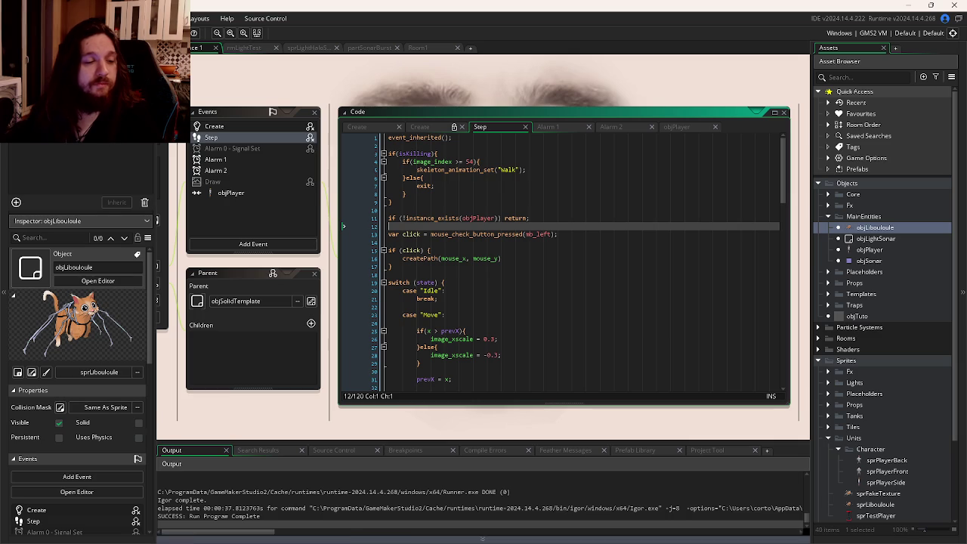
click(284, 534)
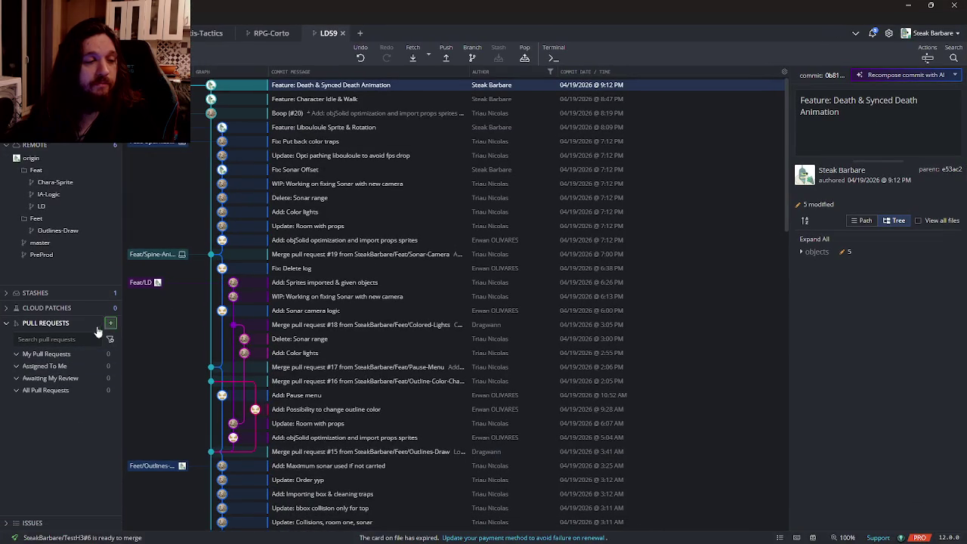
- Start a GitHub pull request with LD59 as source and target repository, from Feat/Chara-Sprite
click(109, 322)
click(189, 158)
click(194, 182)
click(347, 158)
click(342, 182)
click(219, 192)
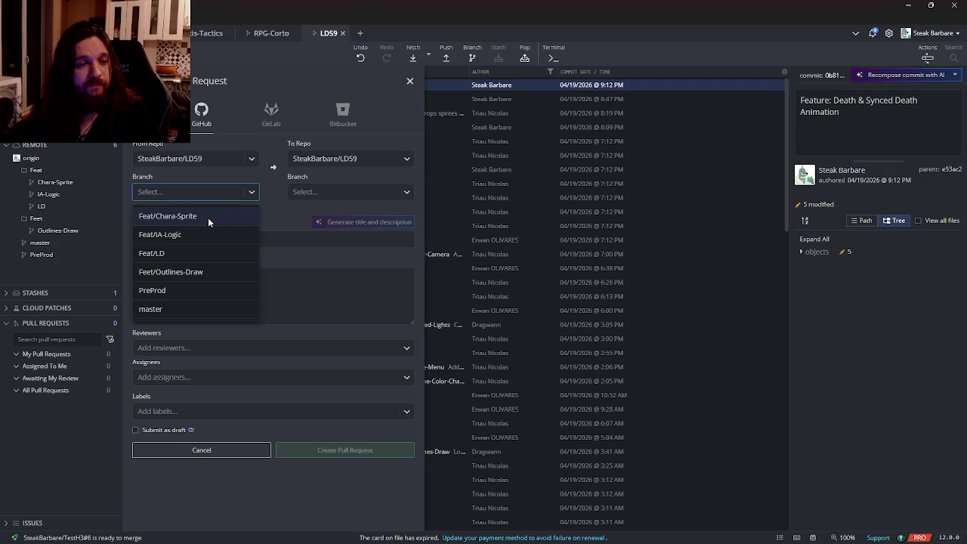
click(208, 218)
- Set the target branch to PreProd and title the pull request 'Player Sprites'
click(339, 191)
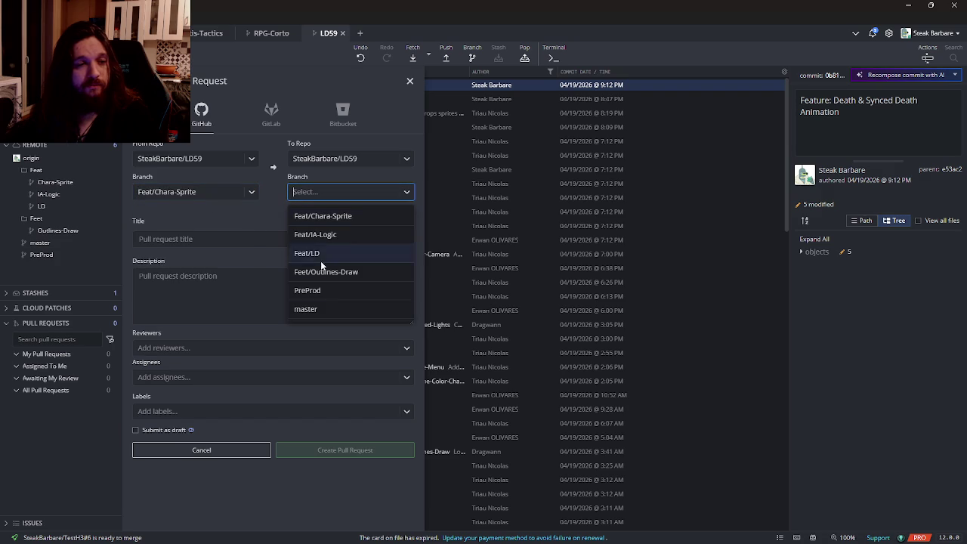
click(319, 292)
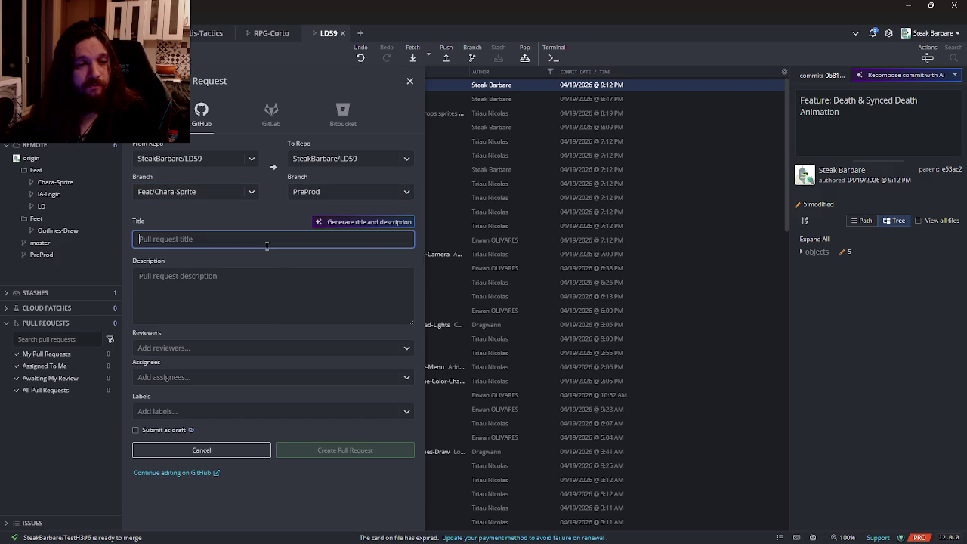
click(267, 245)
text(Player Spor)
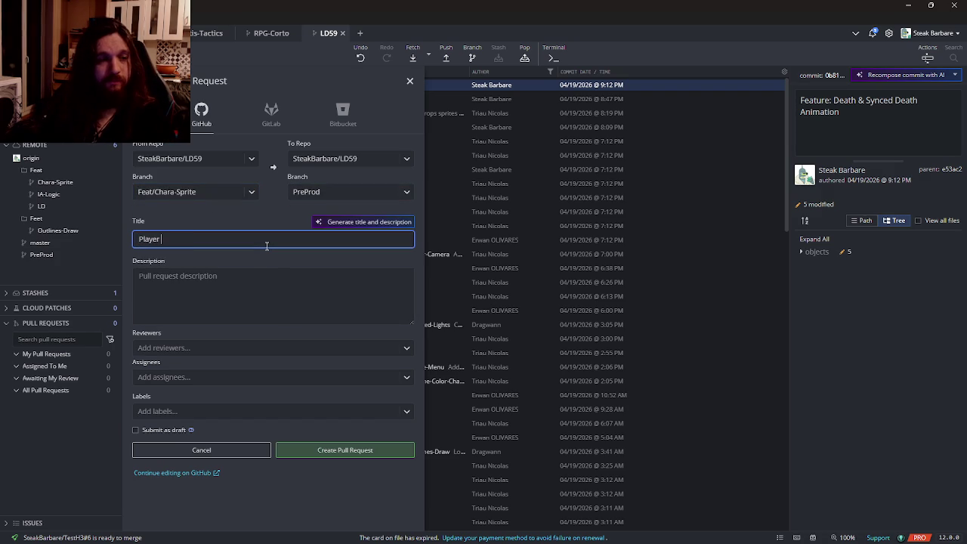
key(BackSpace)
key(BackSpace)
text(rites)
key(Tab)
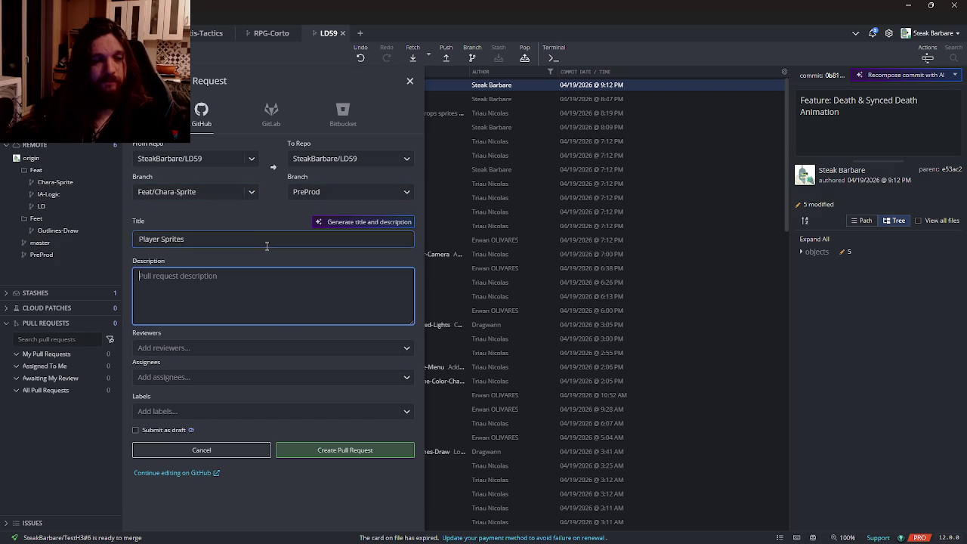
- Write the Features list (player sprites, animated death, x_scale) and create the pull request
text(# Features)
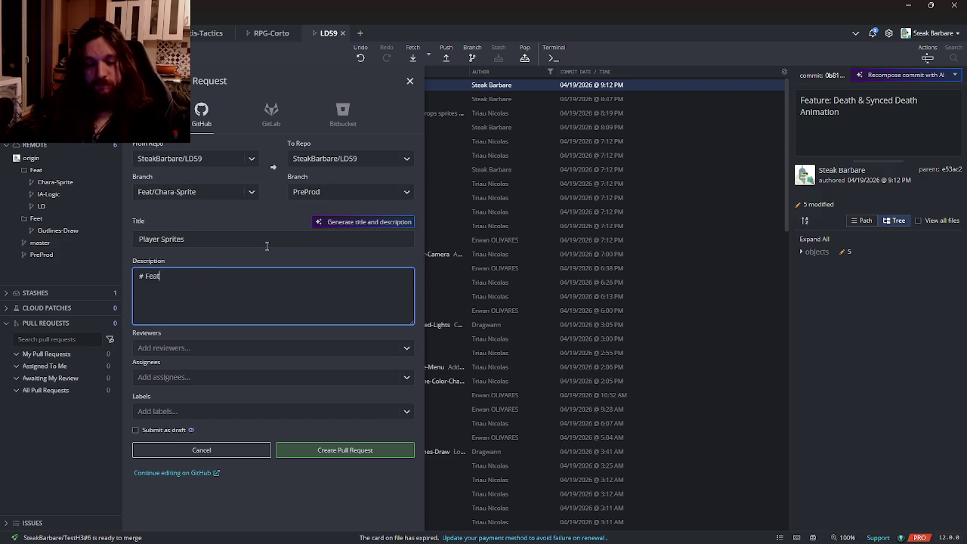
key(Return)
text(- All P)
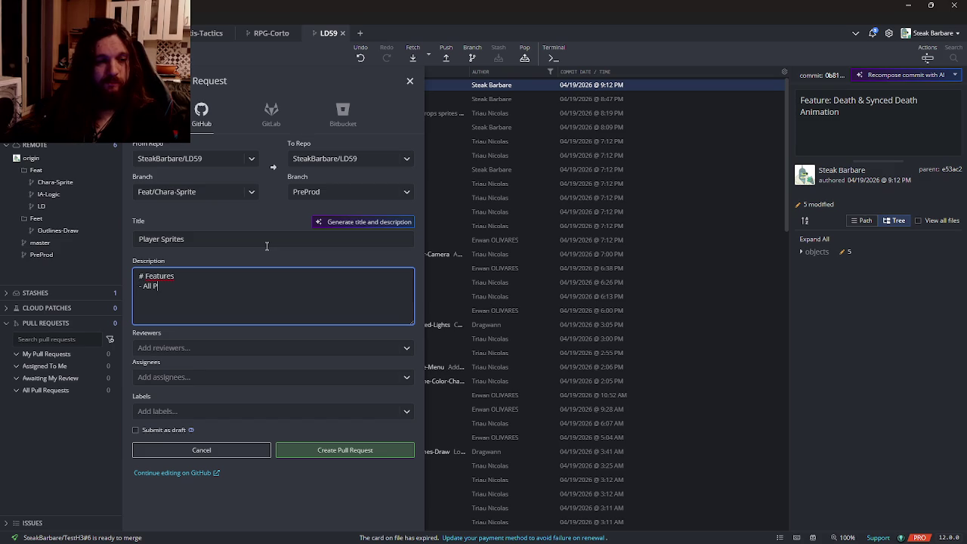
text(layer Sprites)
key(Return)
text(- Death when)
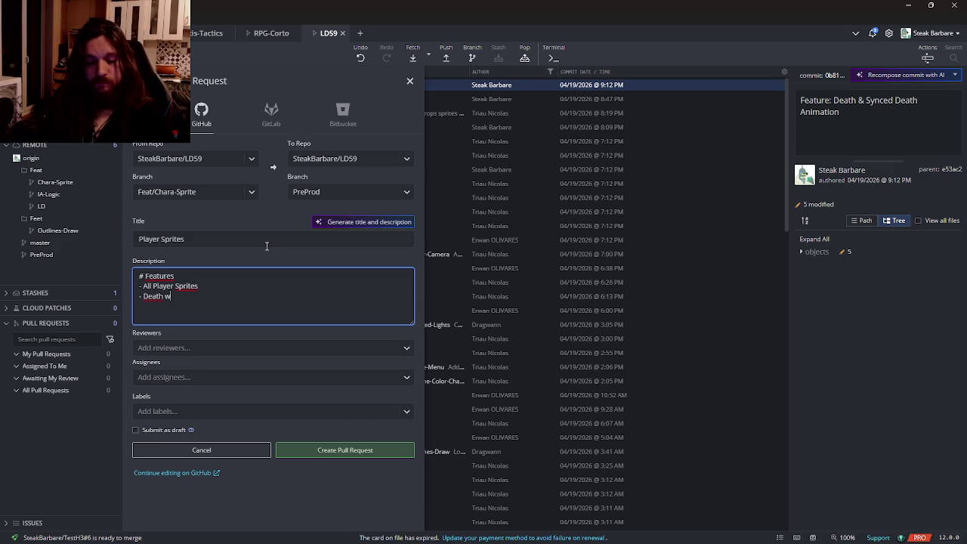
key(BackSpace)
key(BackSpace)
key(BackSpace)
text(Animated D)
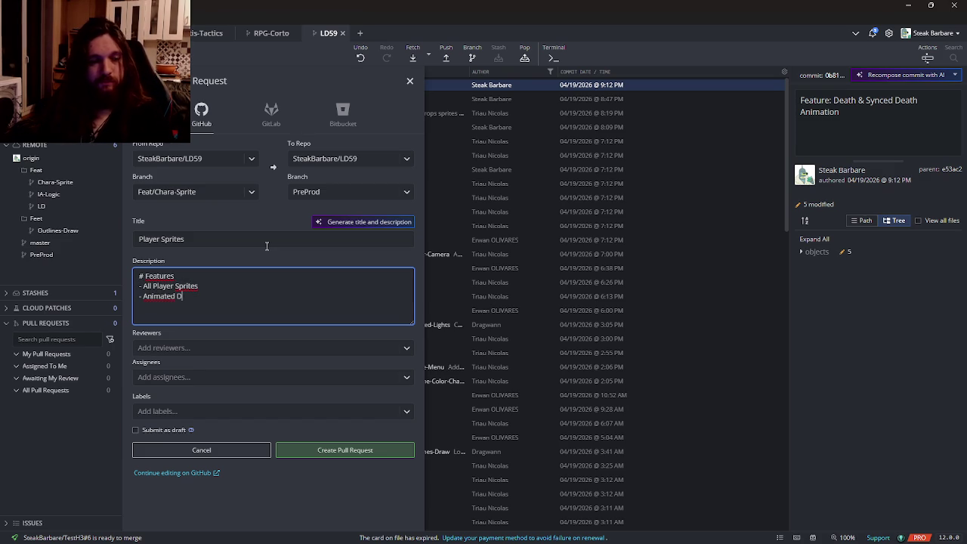
text(eath when i)
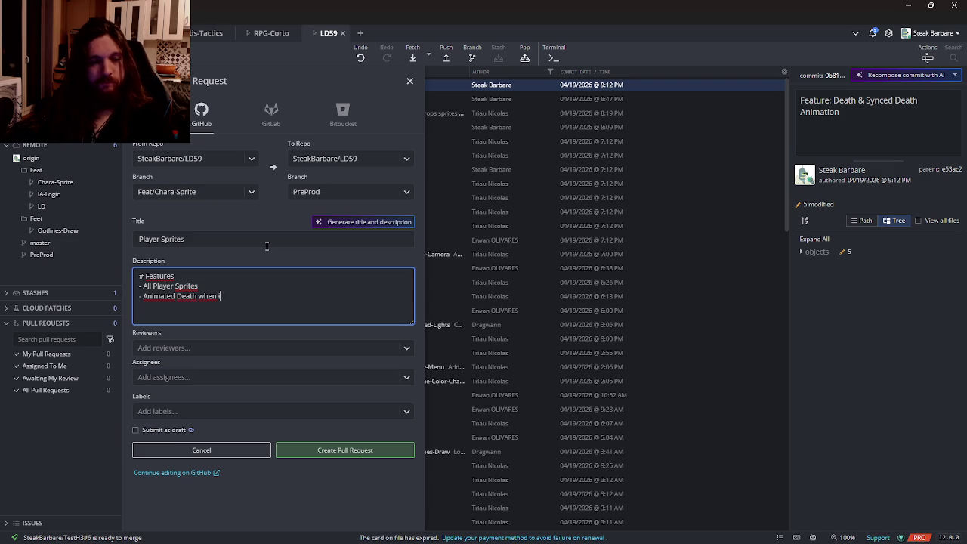
text(n contact with )
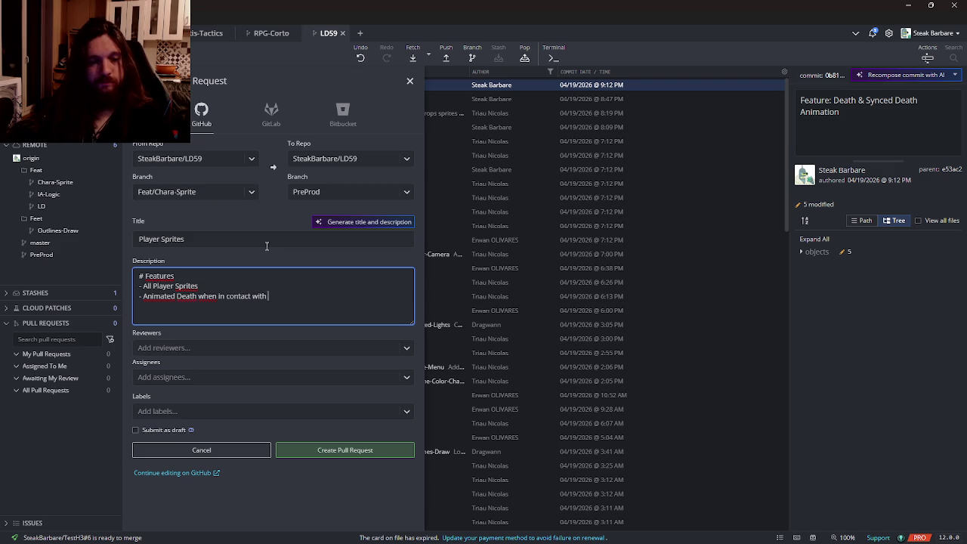
text(the Liboudoule)
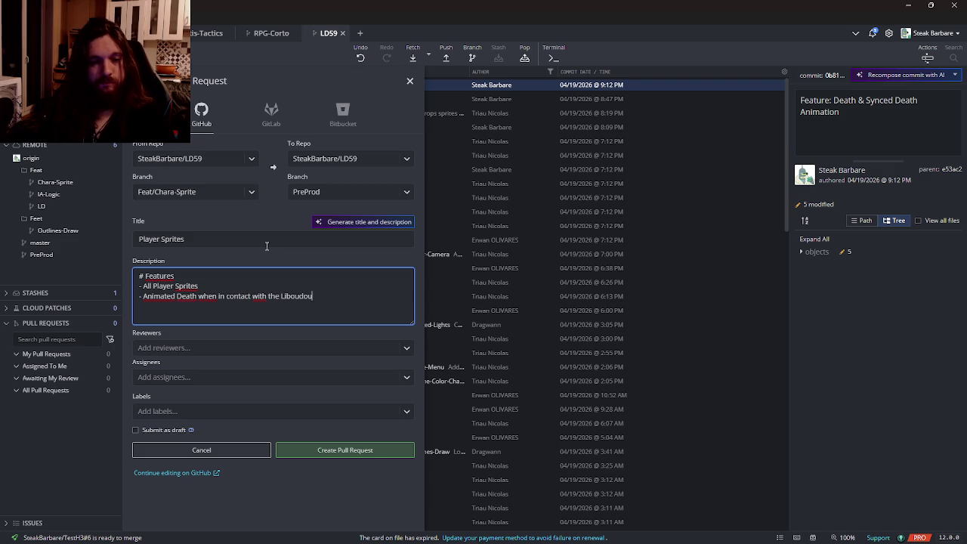
key(Return)
text(- )
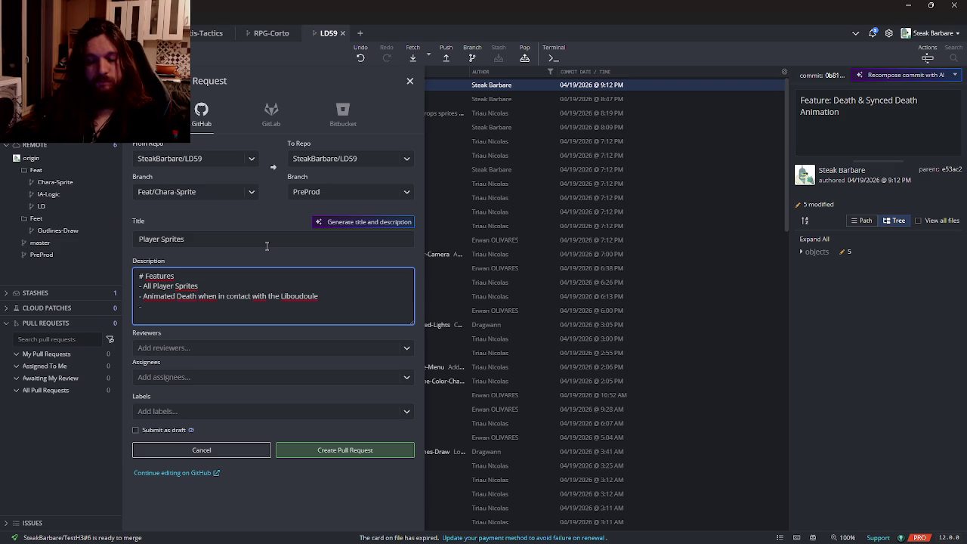
text(Image)
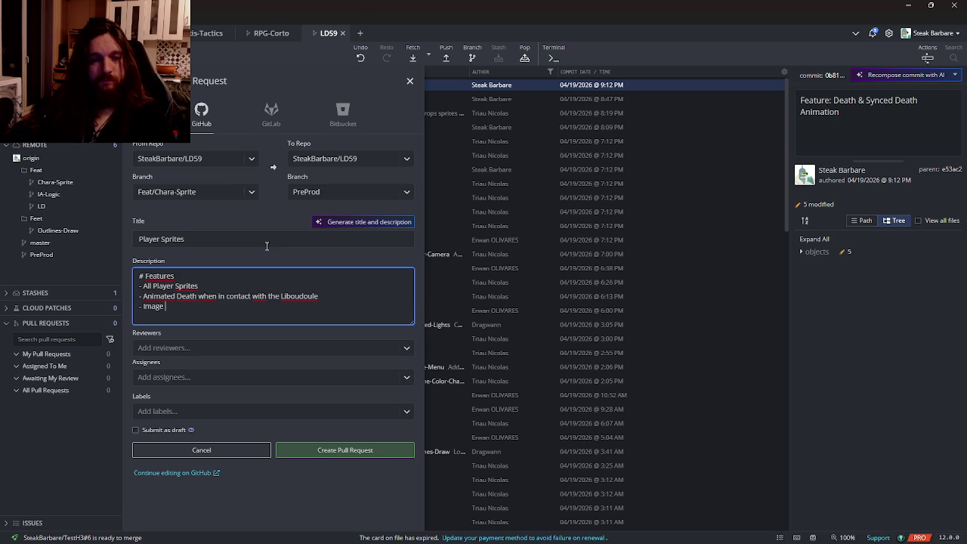
text( x_scale)
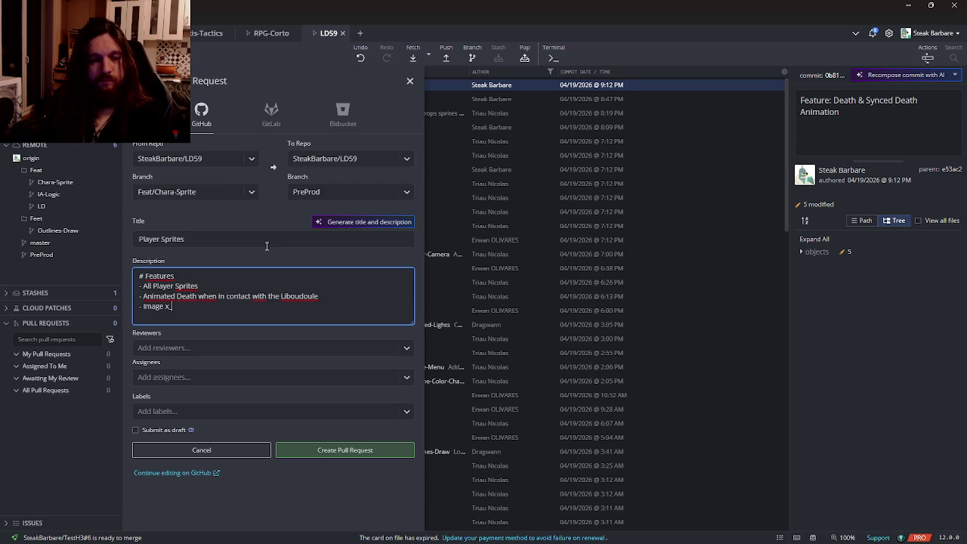
text( handled)
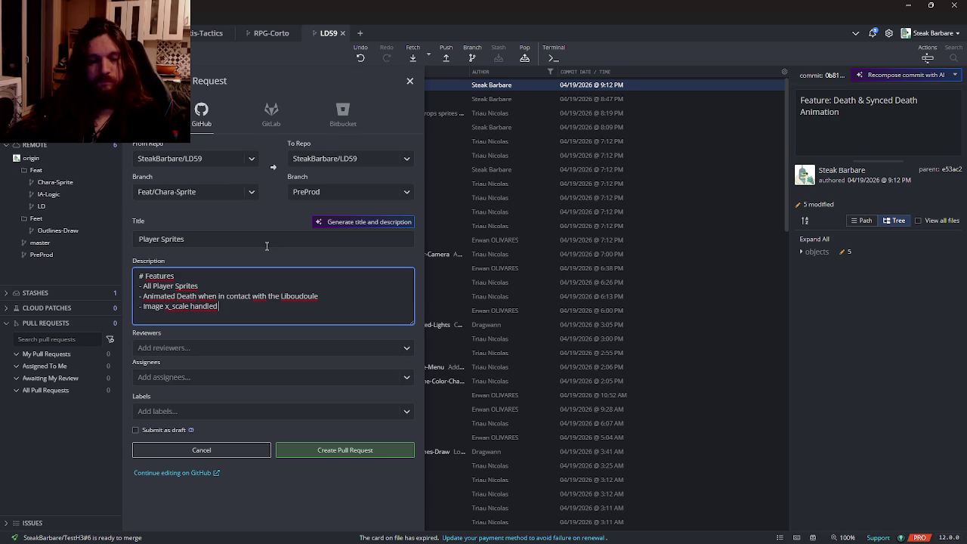
text( for both)
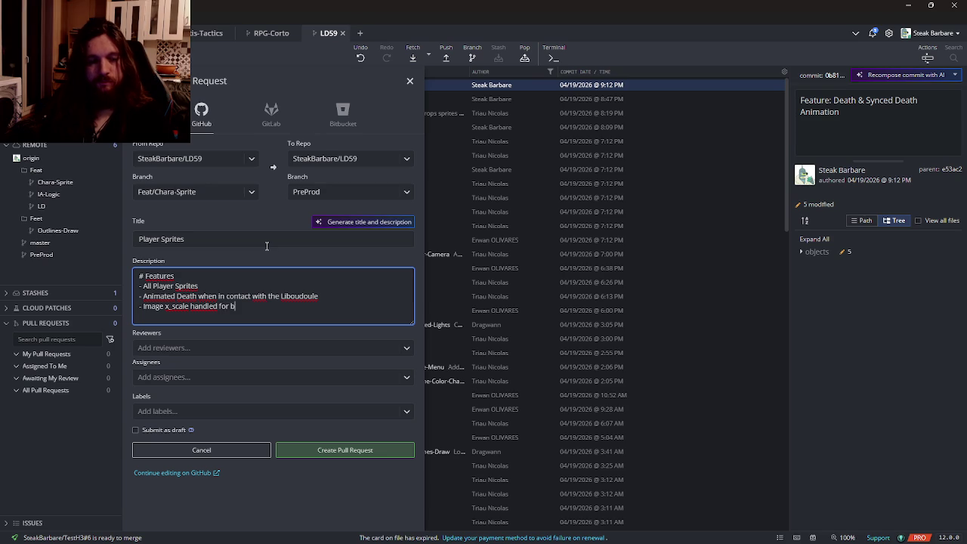
text( directions)
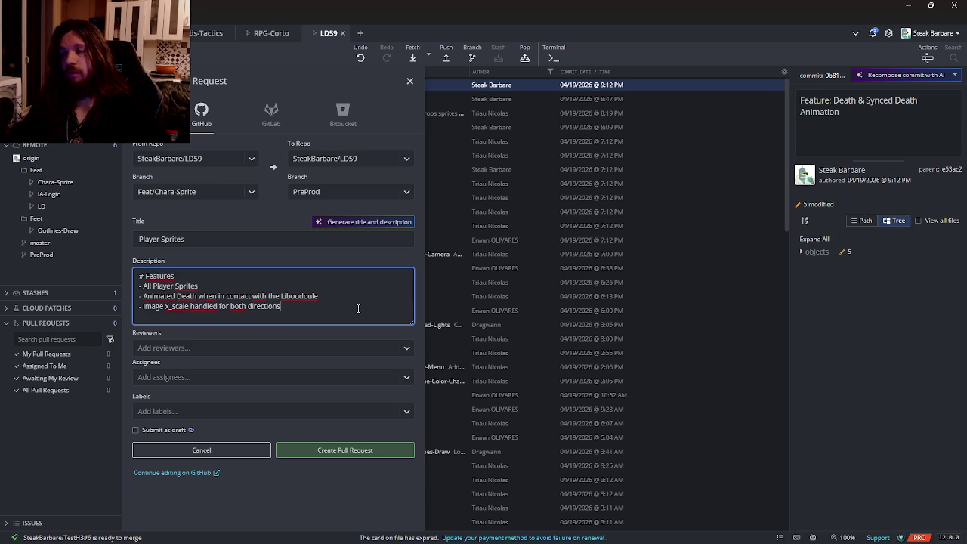
click(331, 452)
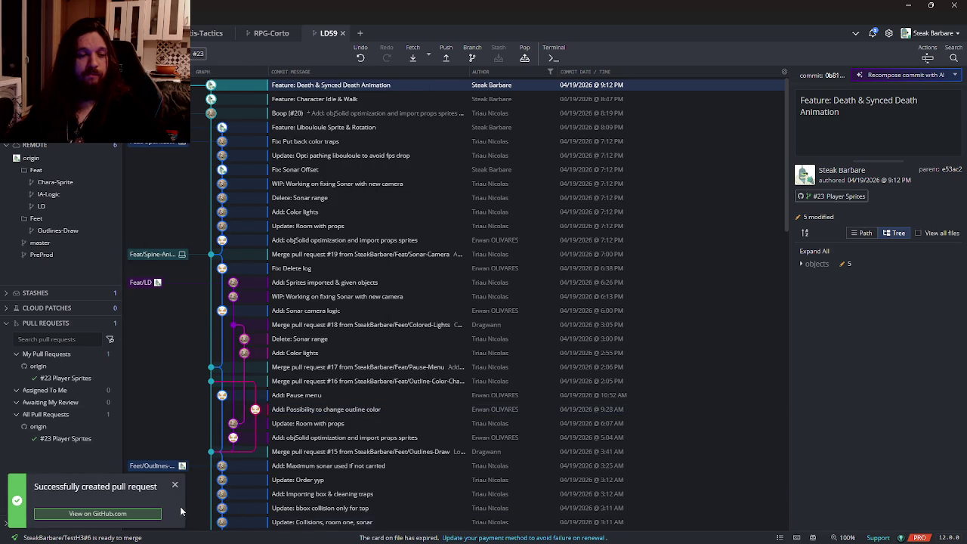
click(154, 516)
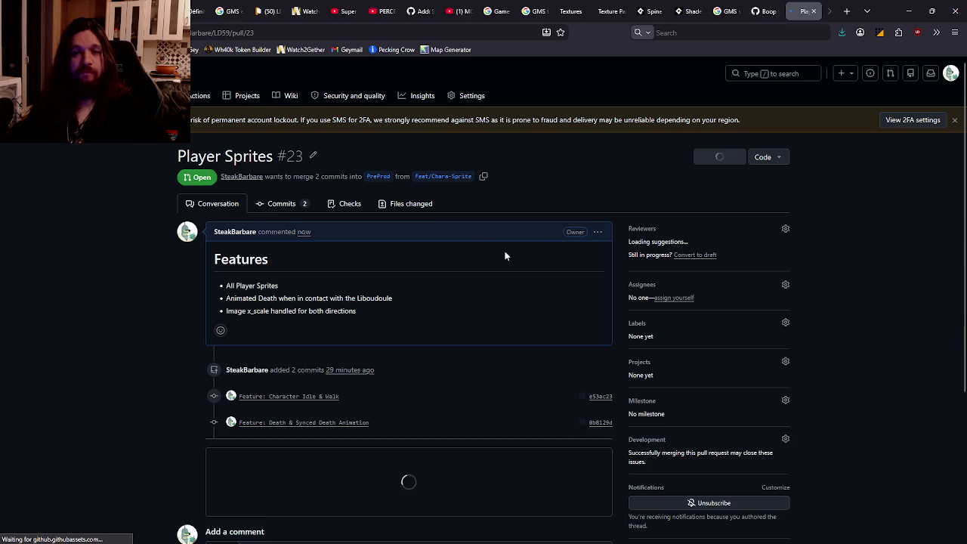
- Check pull request #23 'Player Sprites' on GitHub, then switch back to GitKraken
click(443, 38)
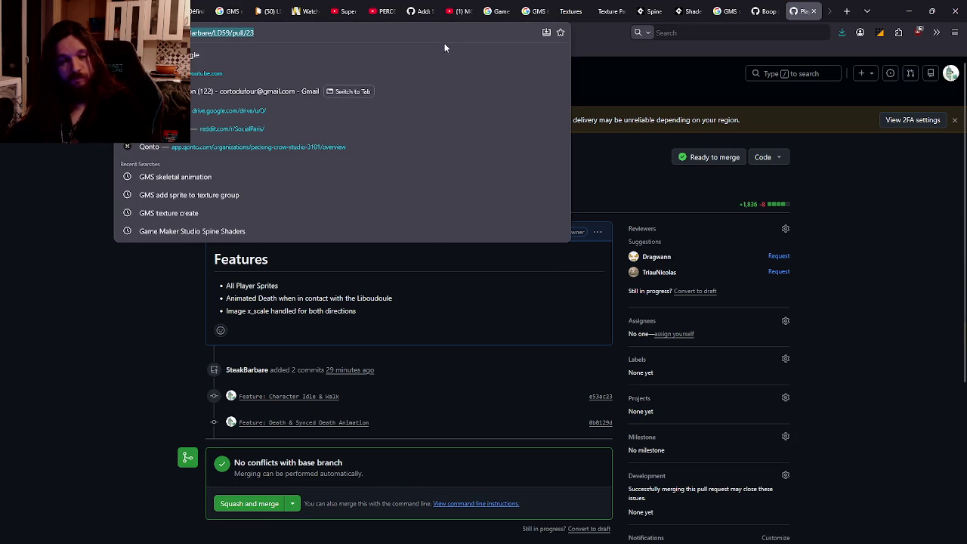
key(alt+Tab)
key(Tab)
key(Tab)
key(Tab)
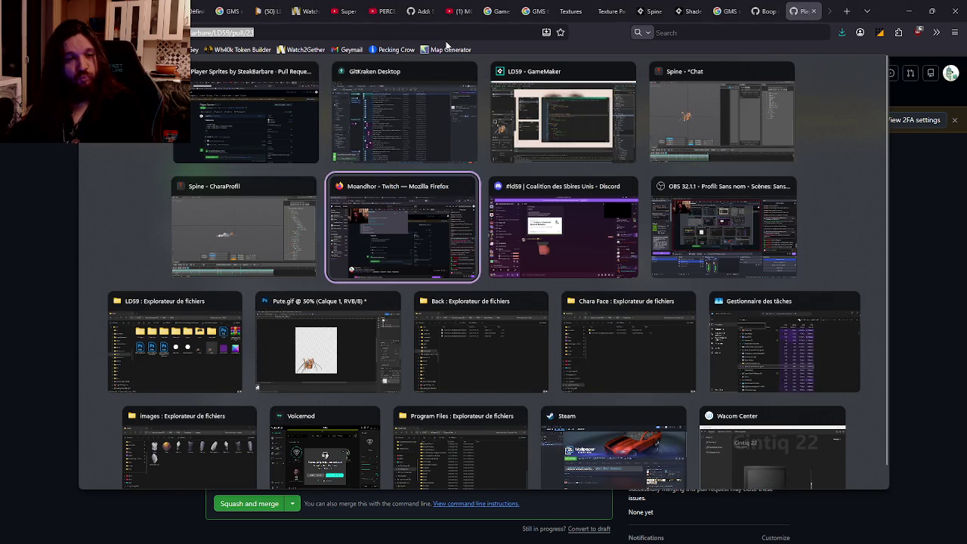
key(Escape)
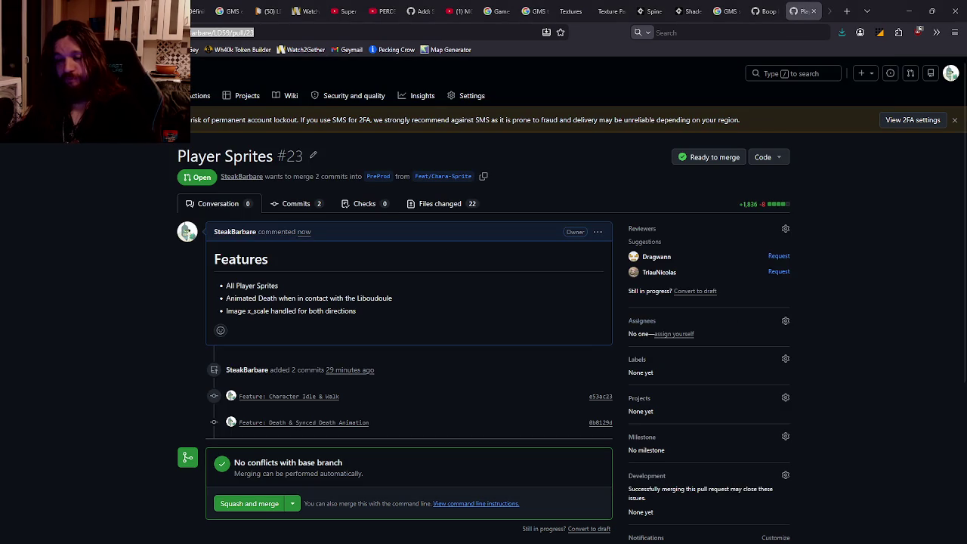
key(alt+Tab)
key(alt+Tab)
key(Tab)
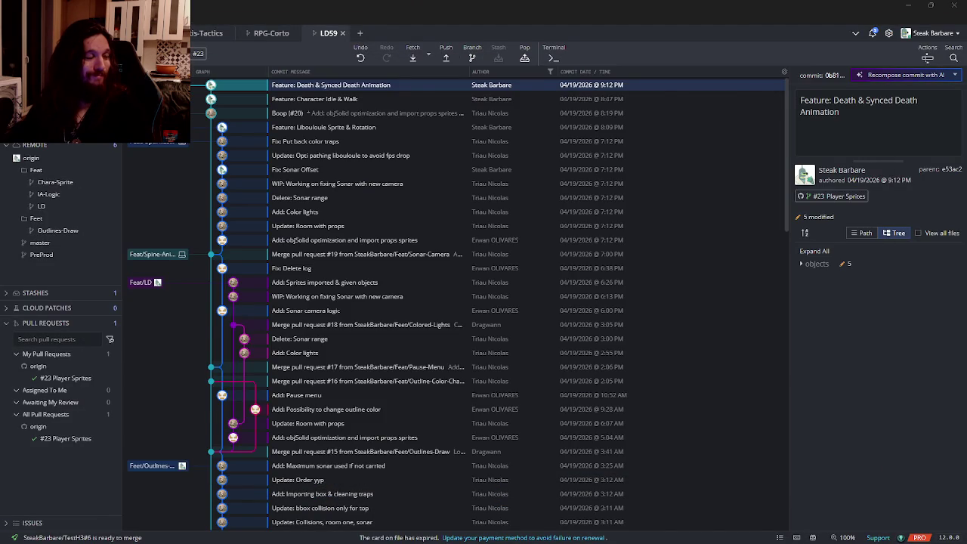
key(alt+Tab)
key(Tab)
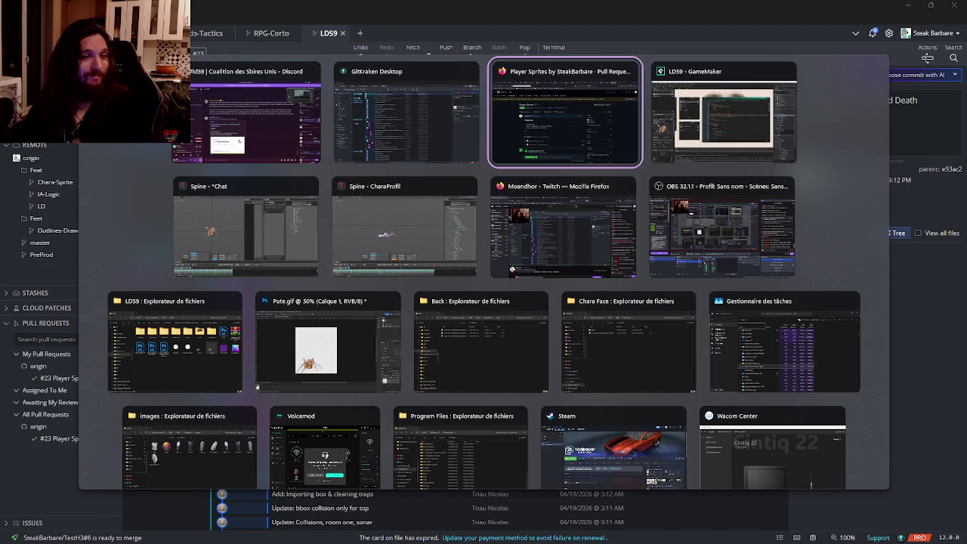
key(Tab)
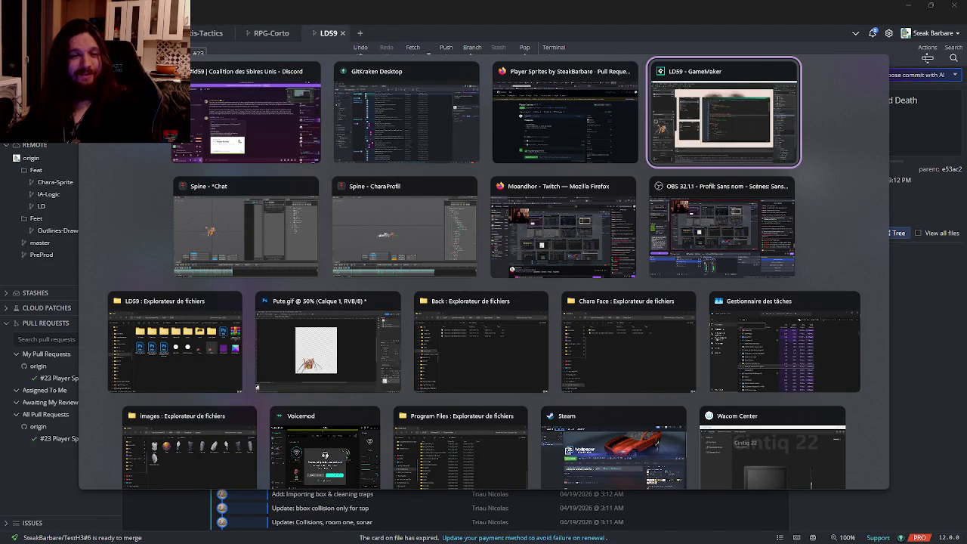
key(Escape)
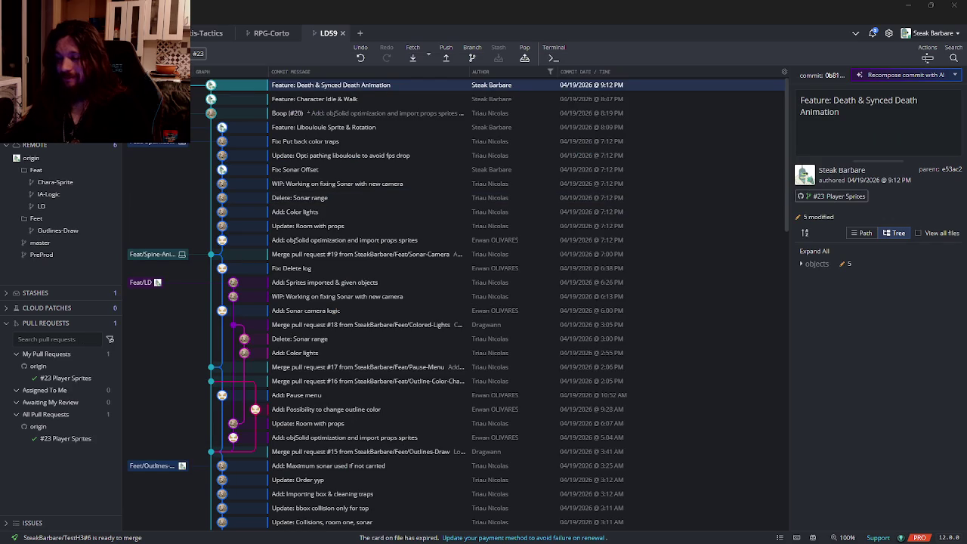